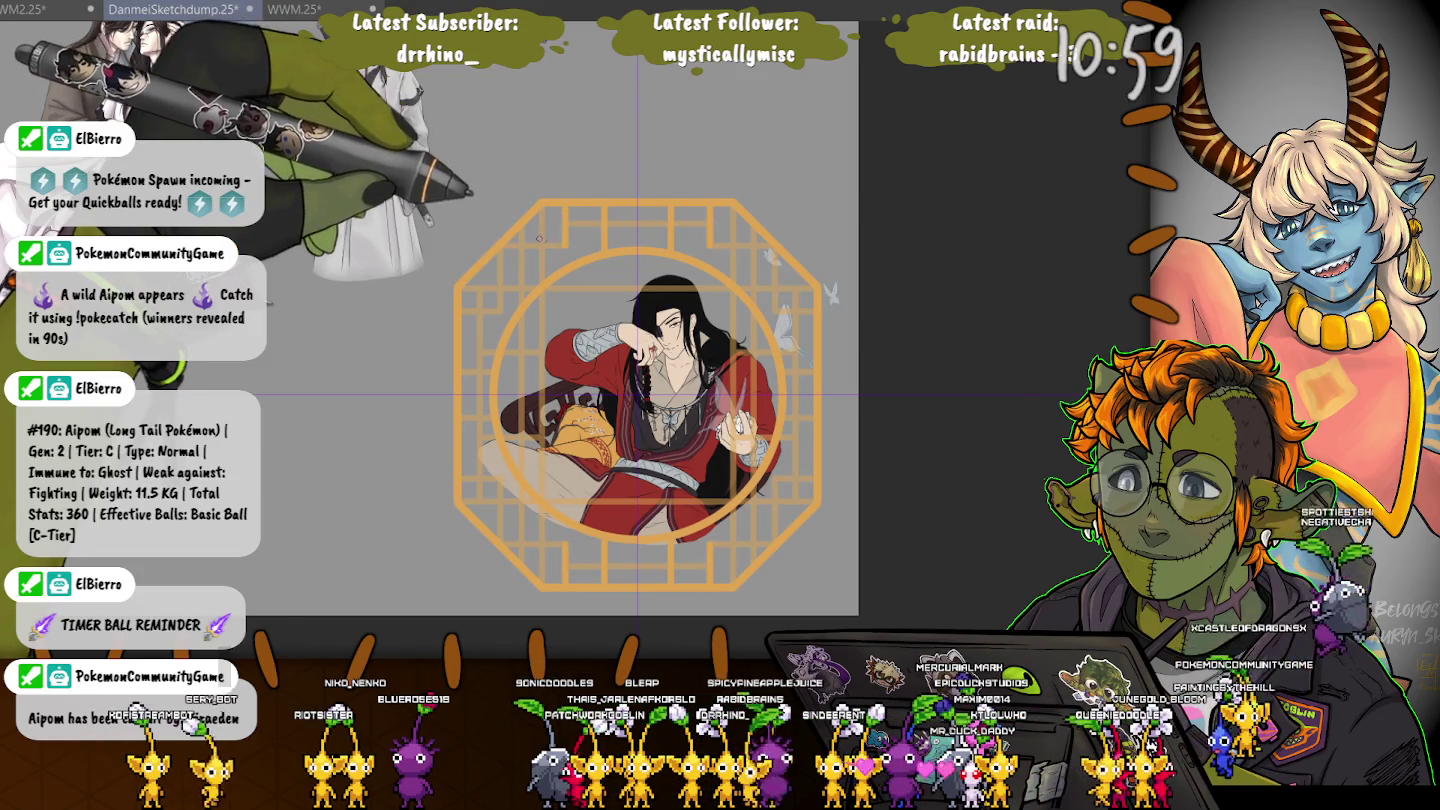
# Reposition the orange lattice window frame around the red-robed figure and commit the adjustment
pyautogui.click(563, 243)
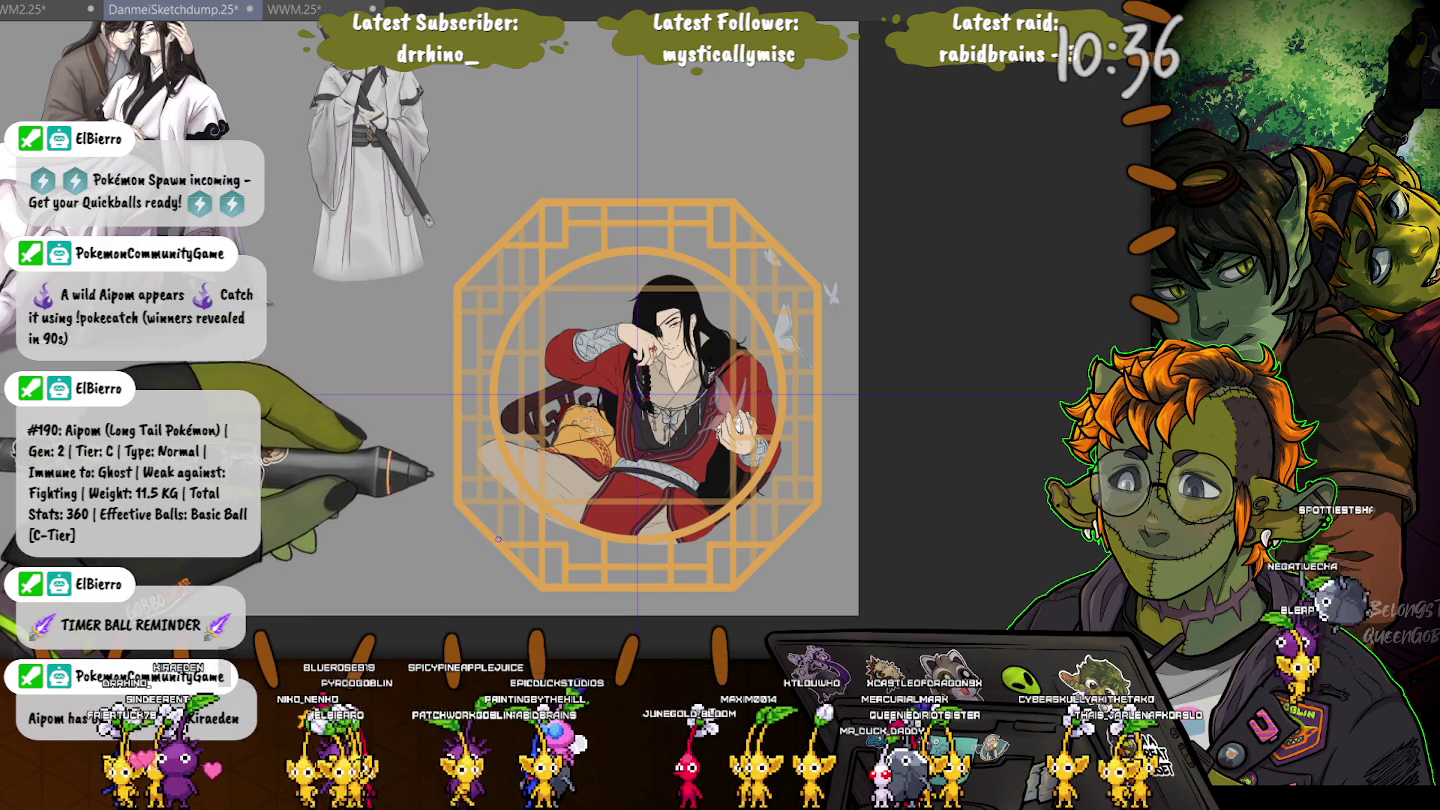
pyautogui.hotkey('ctrl', 'd')
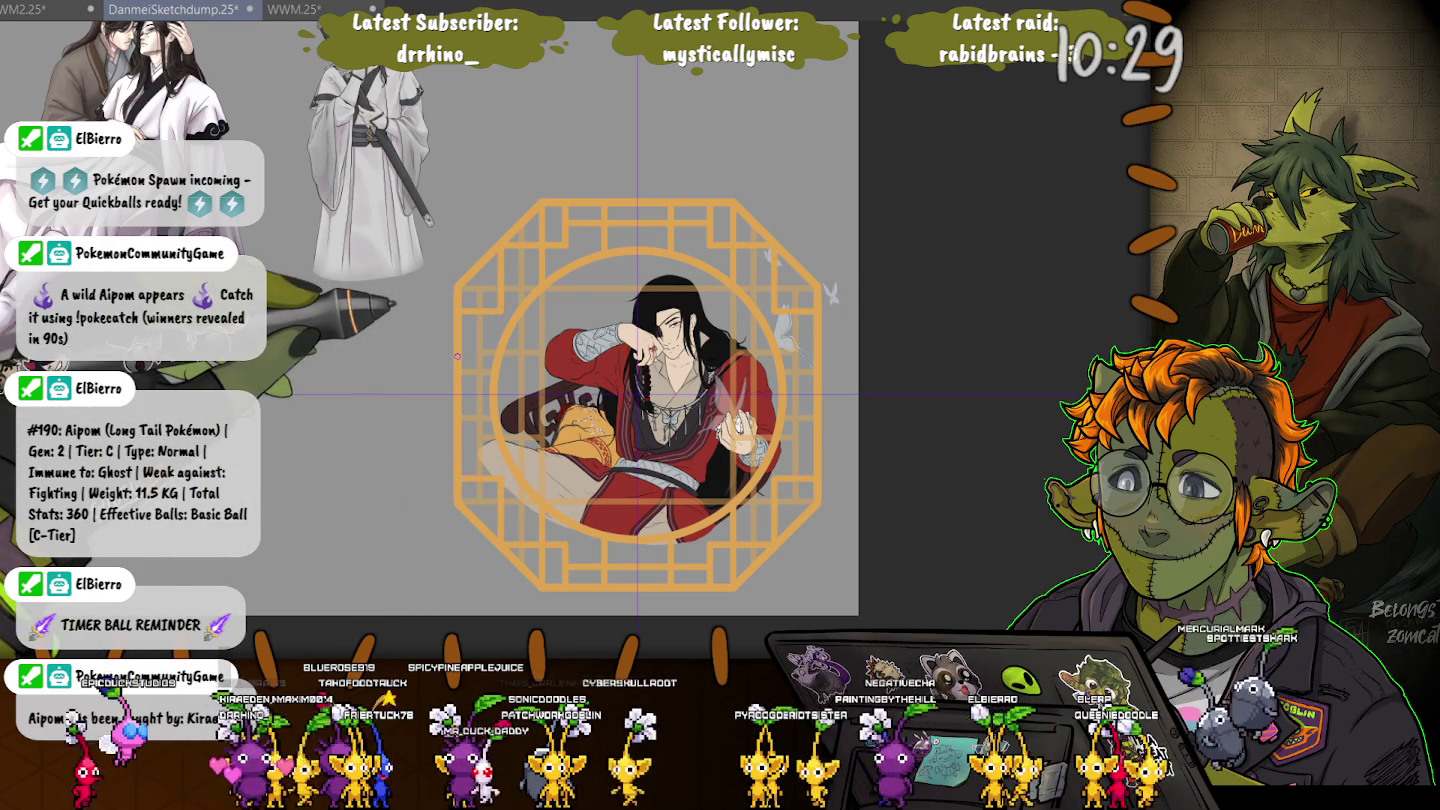
pyautogui.hotkey('ctrl', 'shift', 'd')
pyautogui.hotkey('ctrl', 'd')
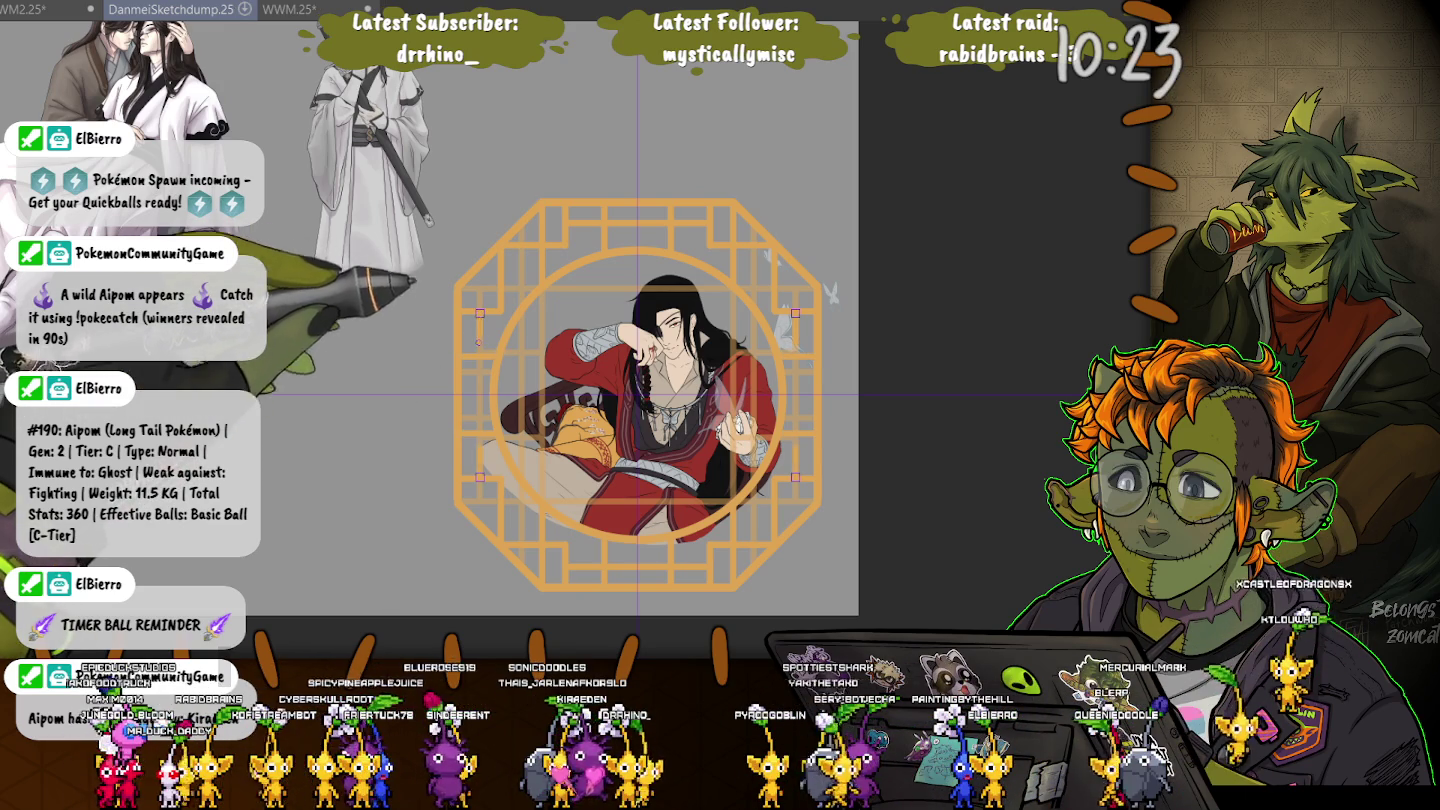
pyautogui.hotkey('ctrl', 'd')
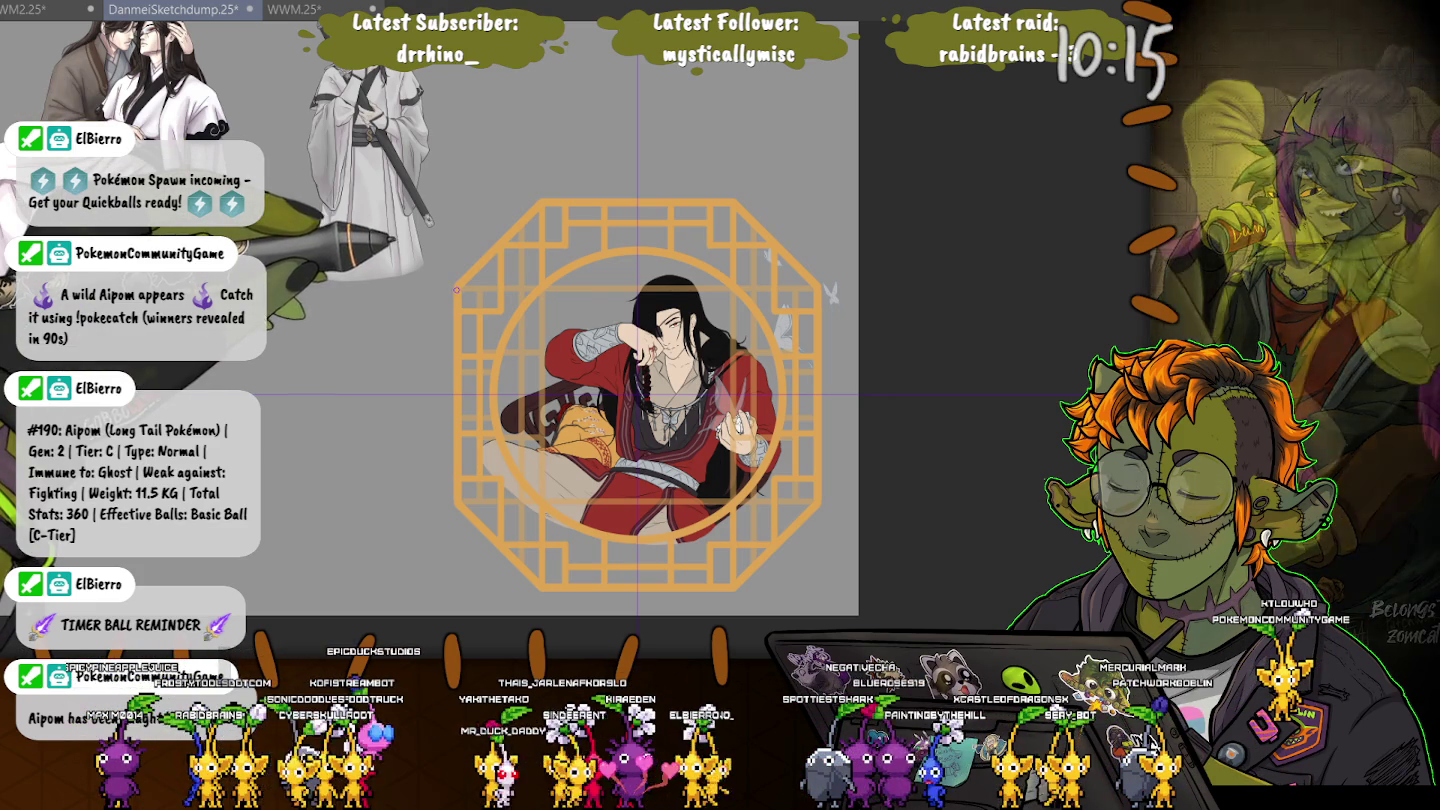
pyautogui.hotkey('ctrl', 'h')
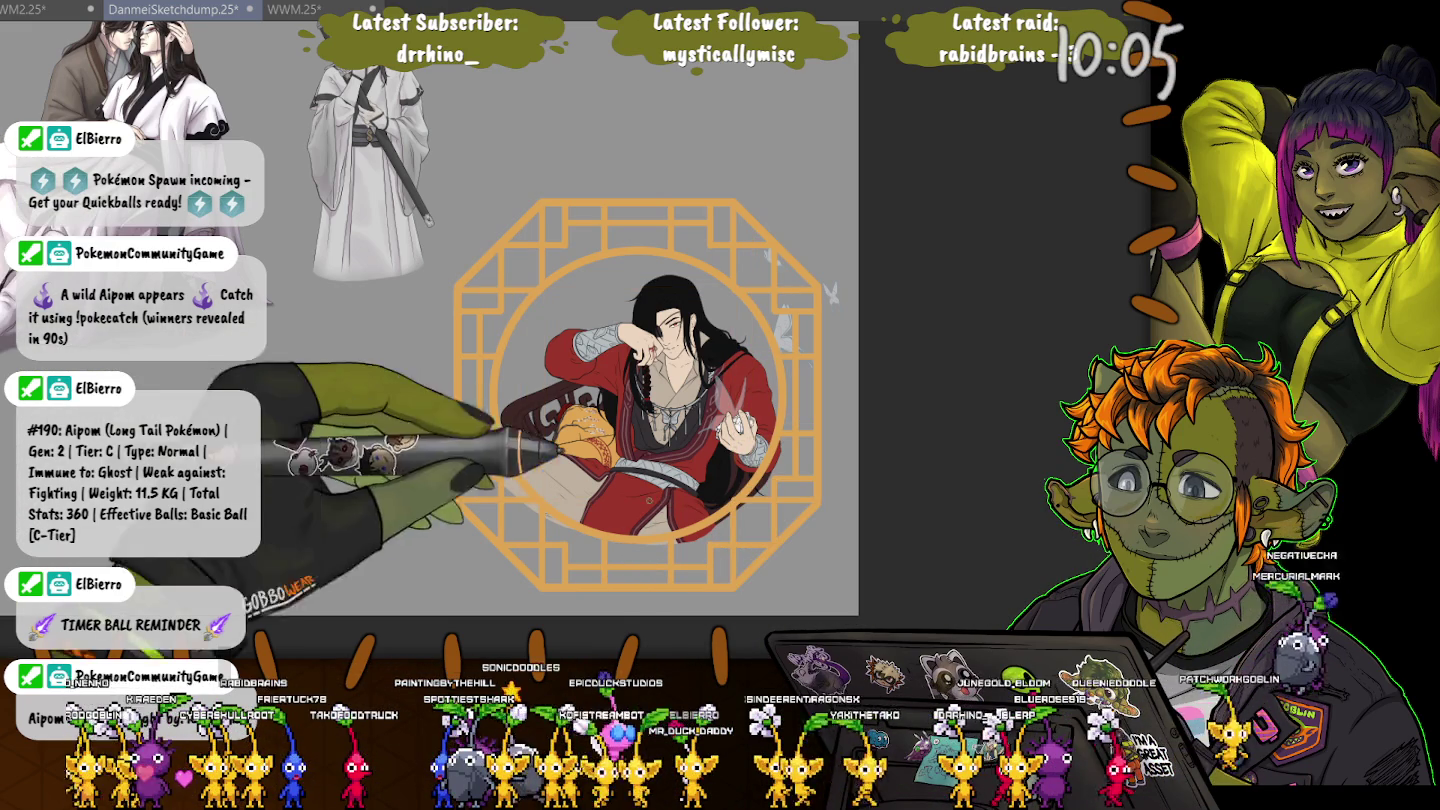
pyautogui.scroll(2, 739, 499)
pyautogui.scroll(2, 739, 499)
pyautogui.scroll(2, 739, 499)
pyautogui.press(']')
pyautogui.press(']')
pyautogui.press(']')
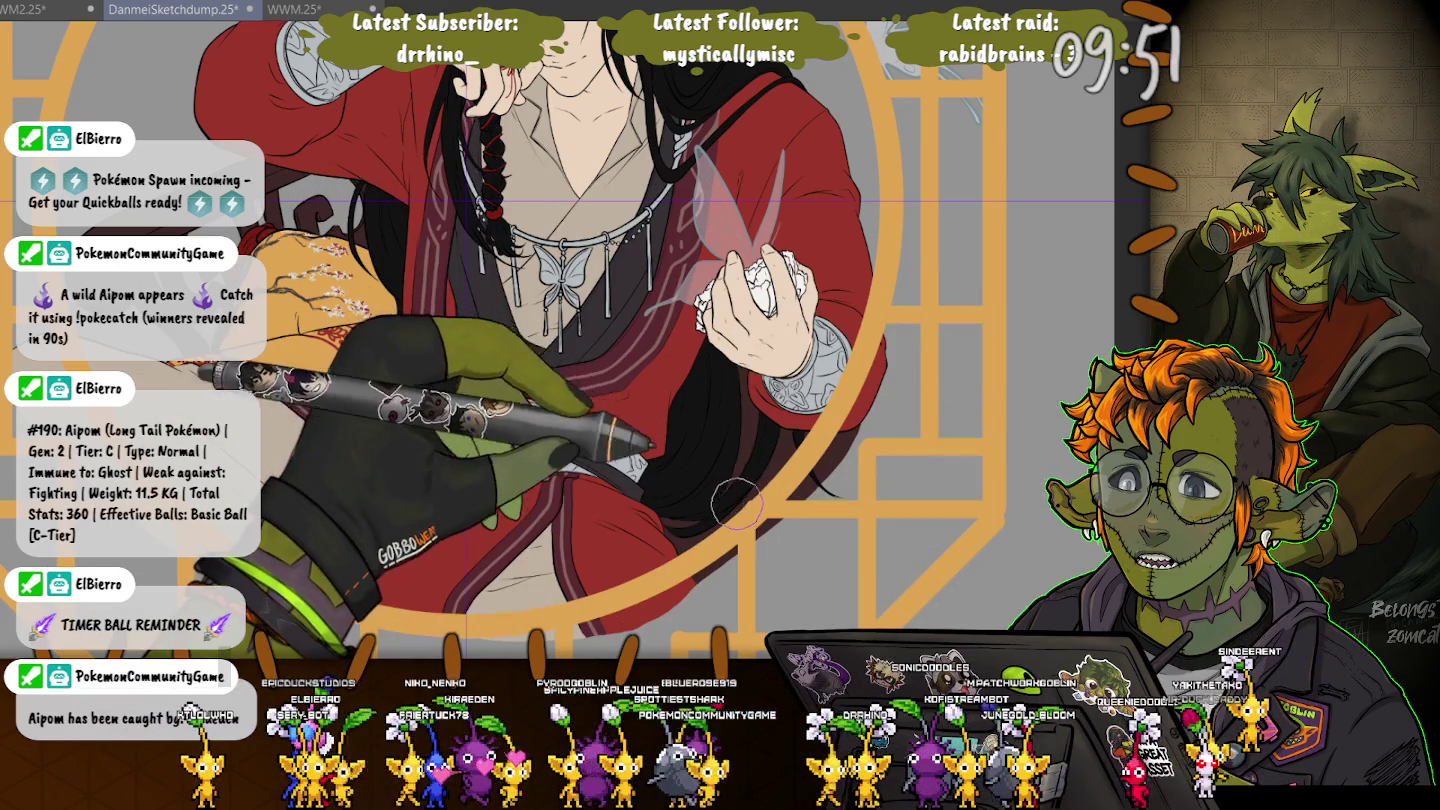
pyautogui.scroll(5, 576, 340)
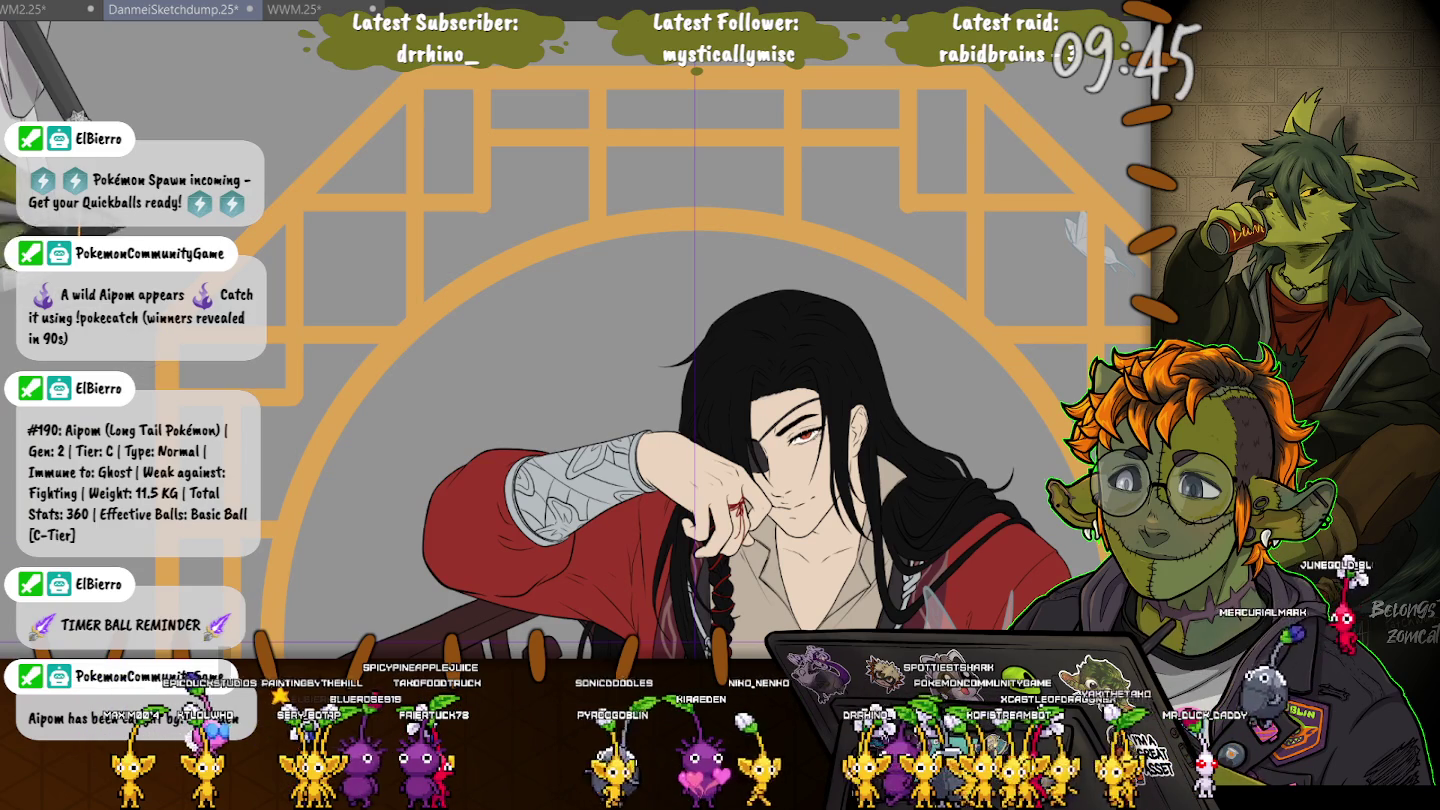
pyautogui.scroll(-2, 680, 380)
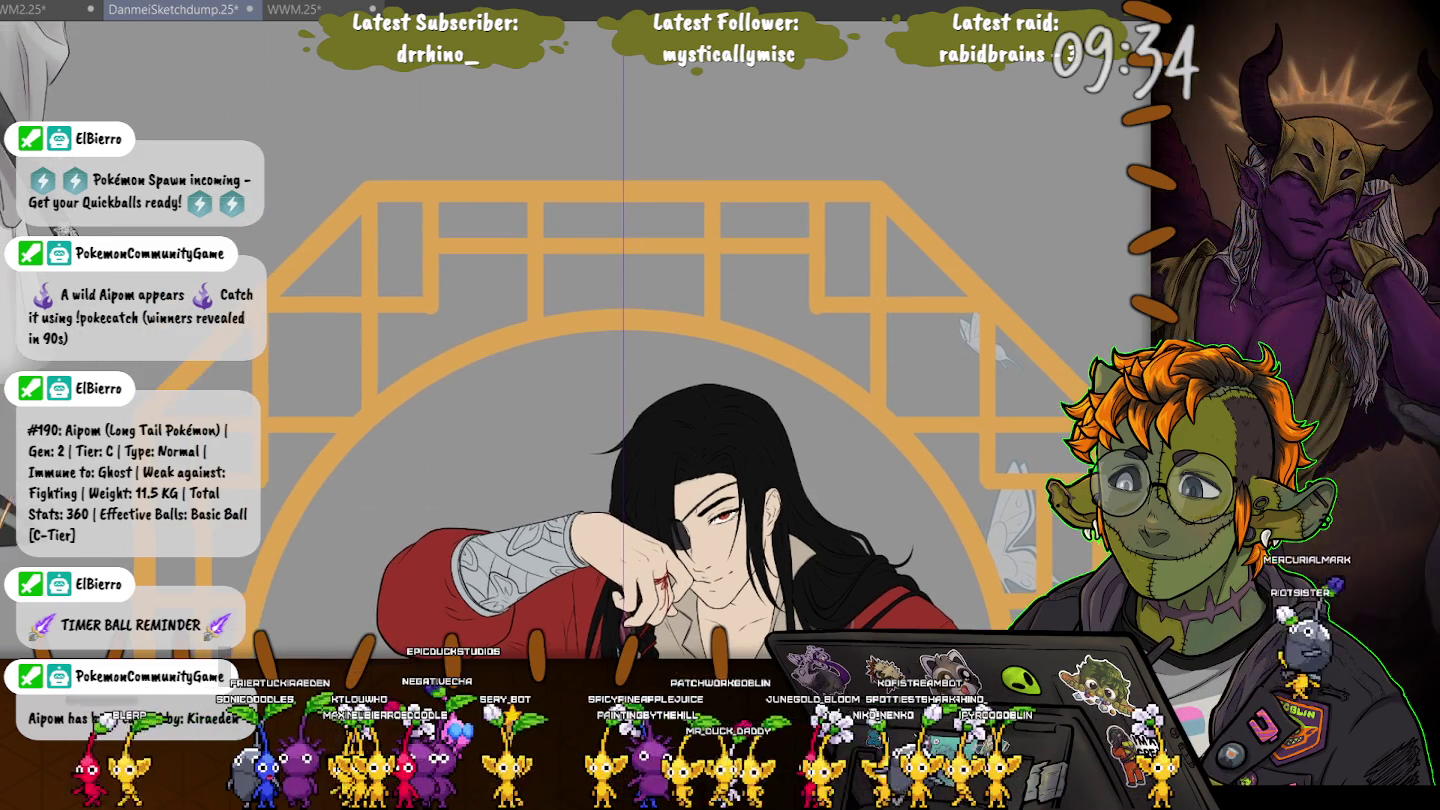
pyautogui.scroll(-3, 680, 340)
pyautogui.scroll(-3, 680, 340)
pyautogui.scroll(-2, 680, 340)
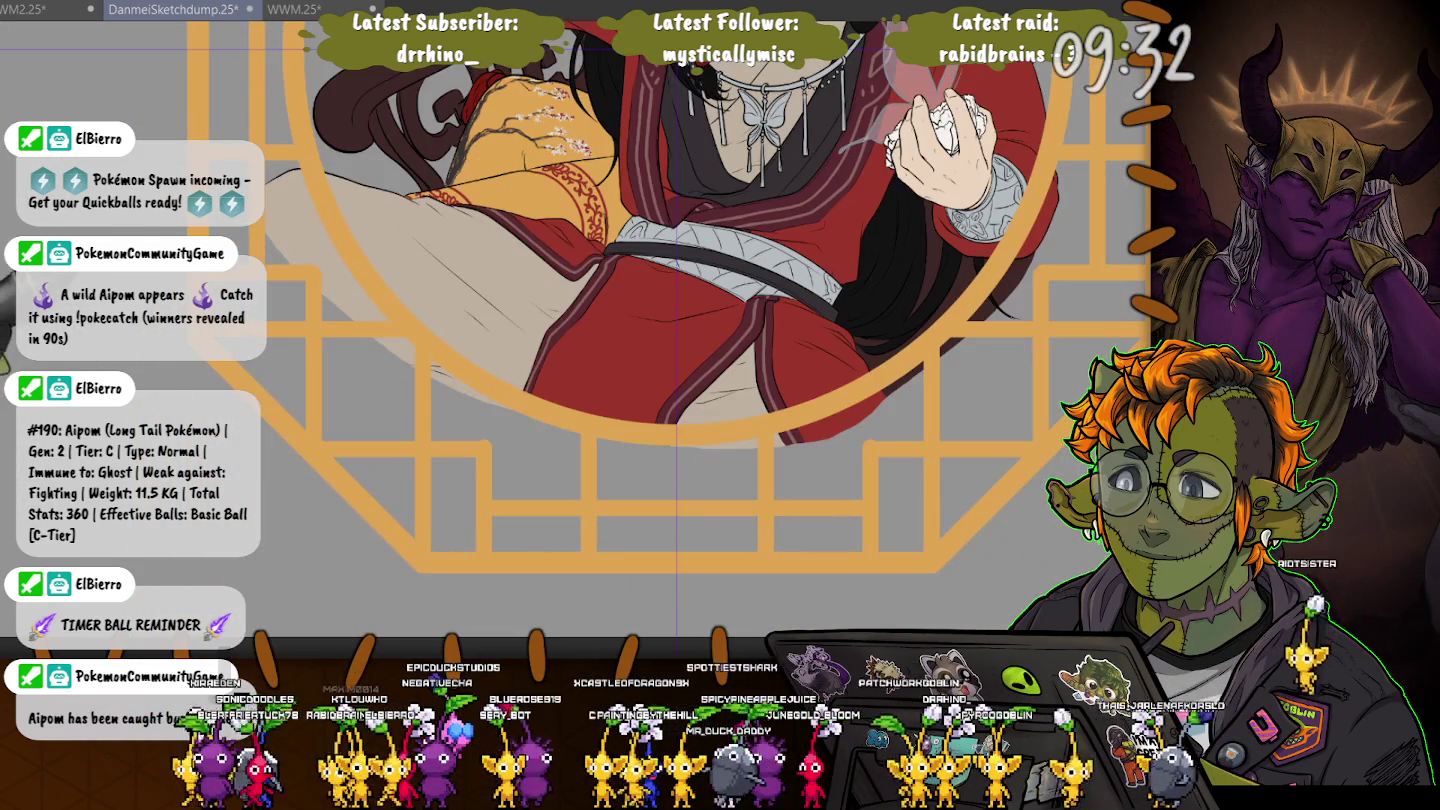
pyautogui.scroll(-5, 680, 340)
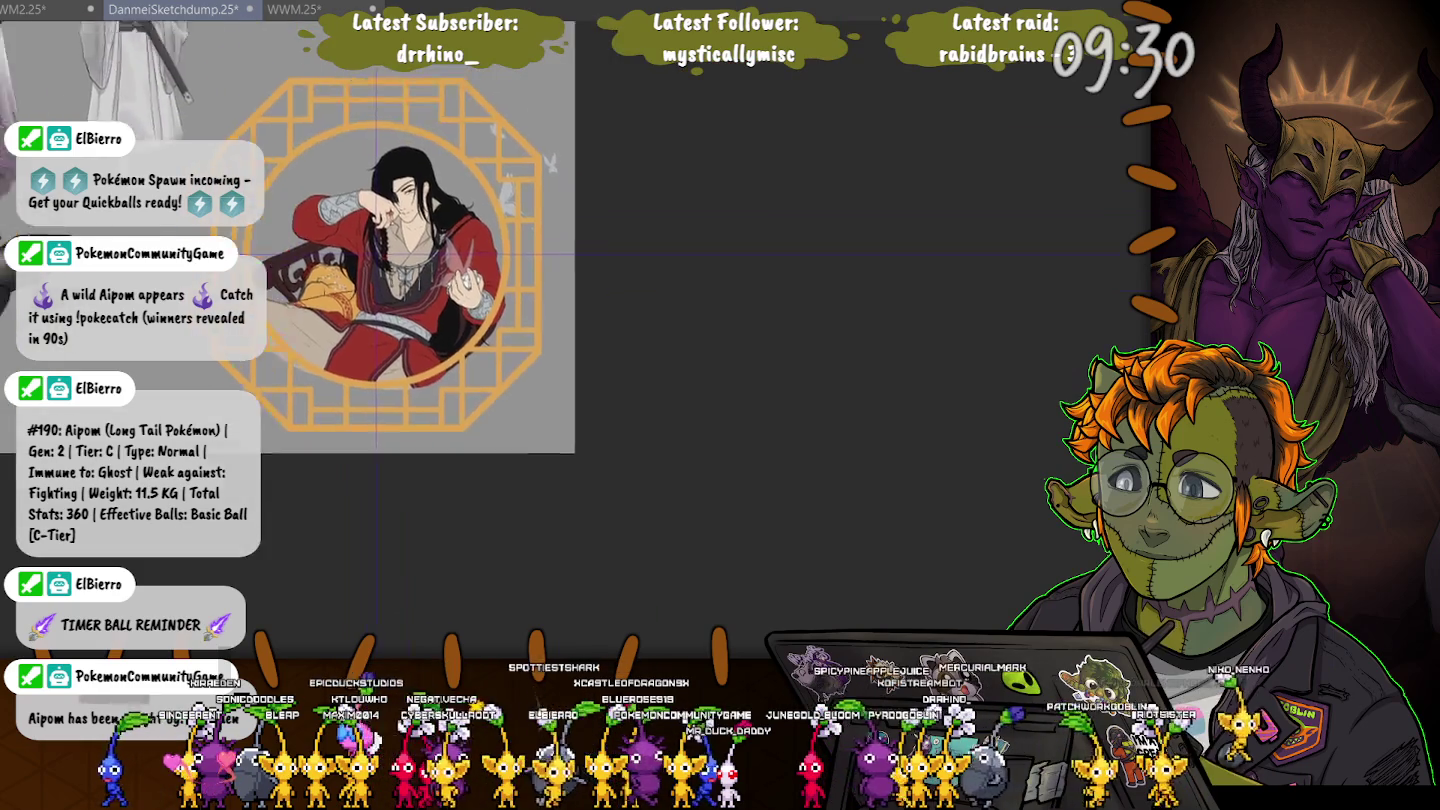
pyautogui.scroll(2, 400, 300)
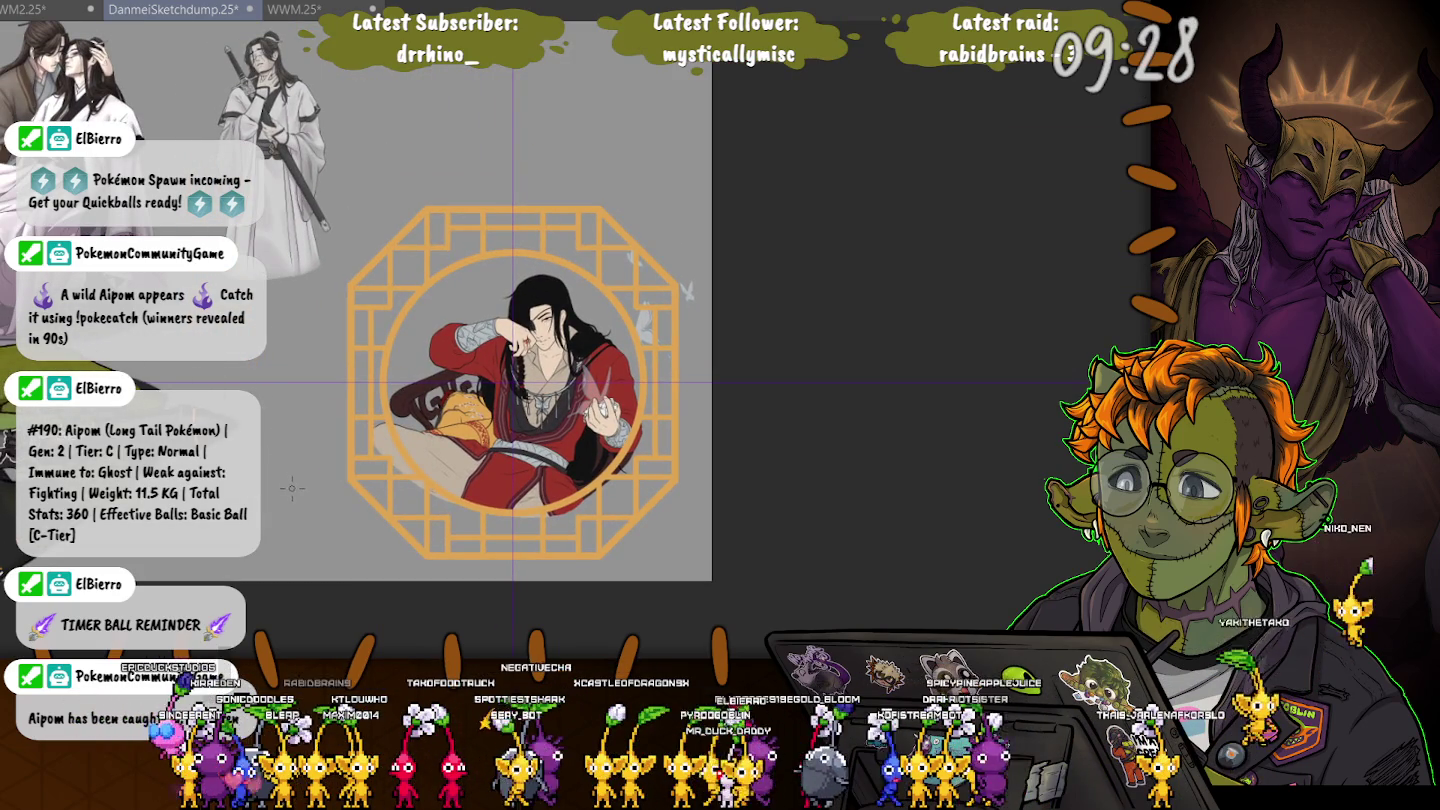
pyautogui.scroll(2, 340, 320)
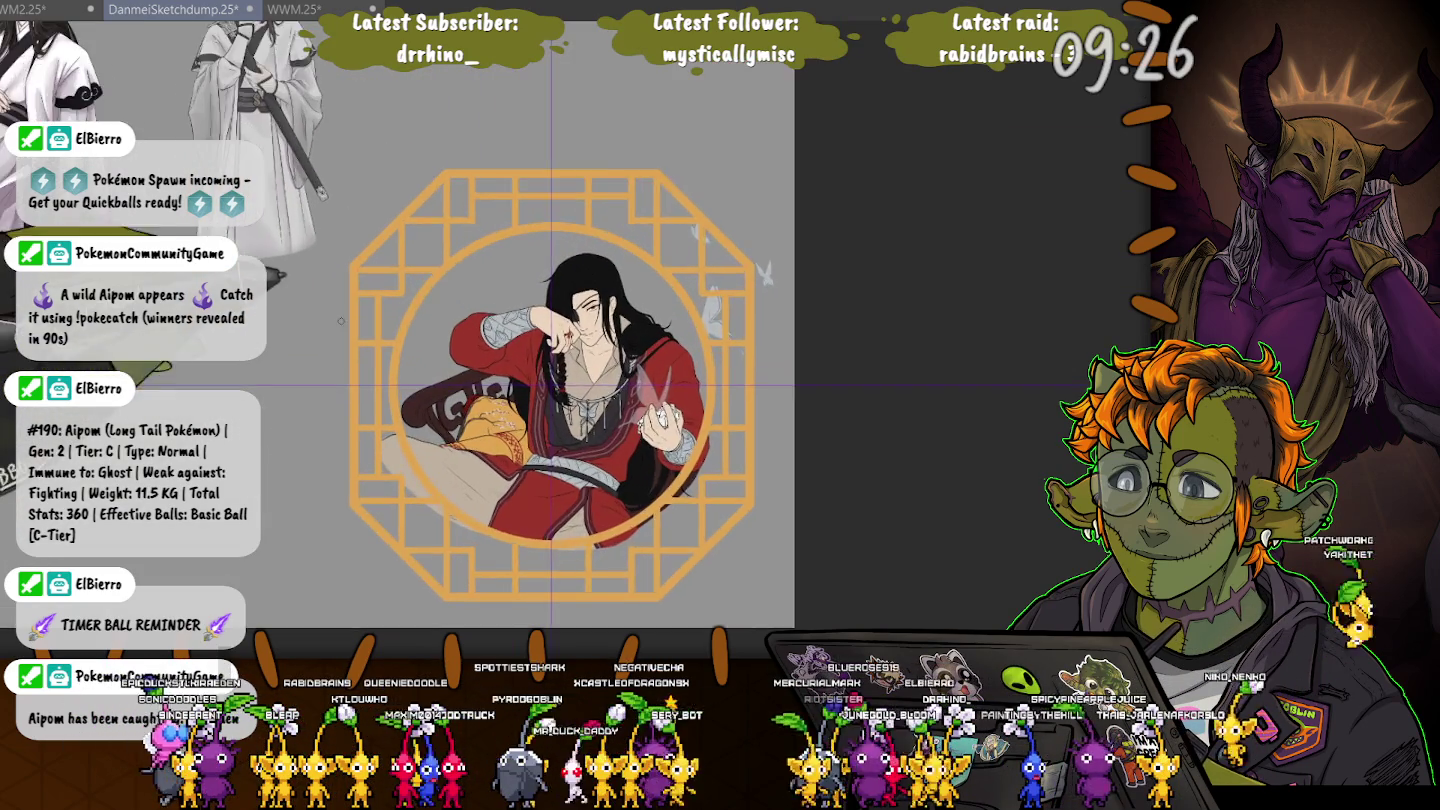
pyautogui.scroll(2, 340, 320)
pyautogui.scroll(1, 400, 305)
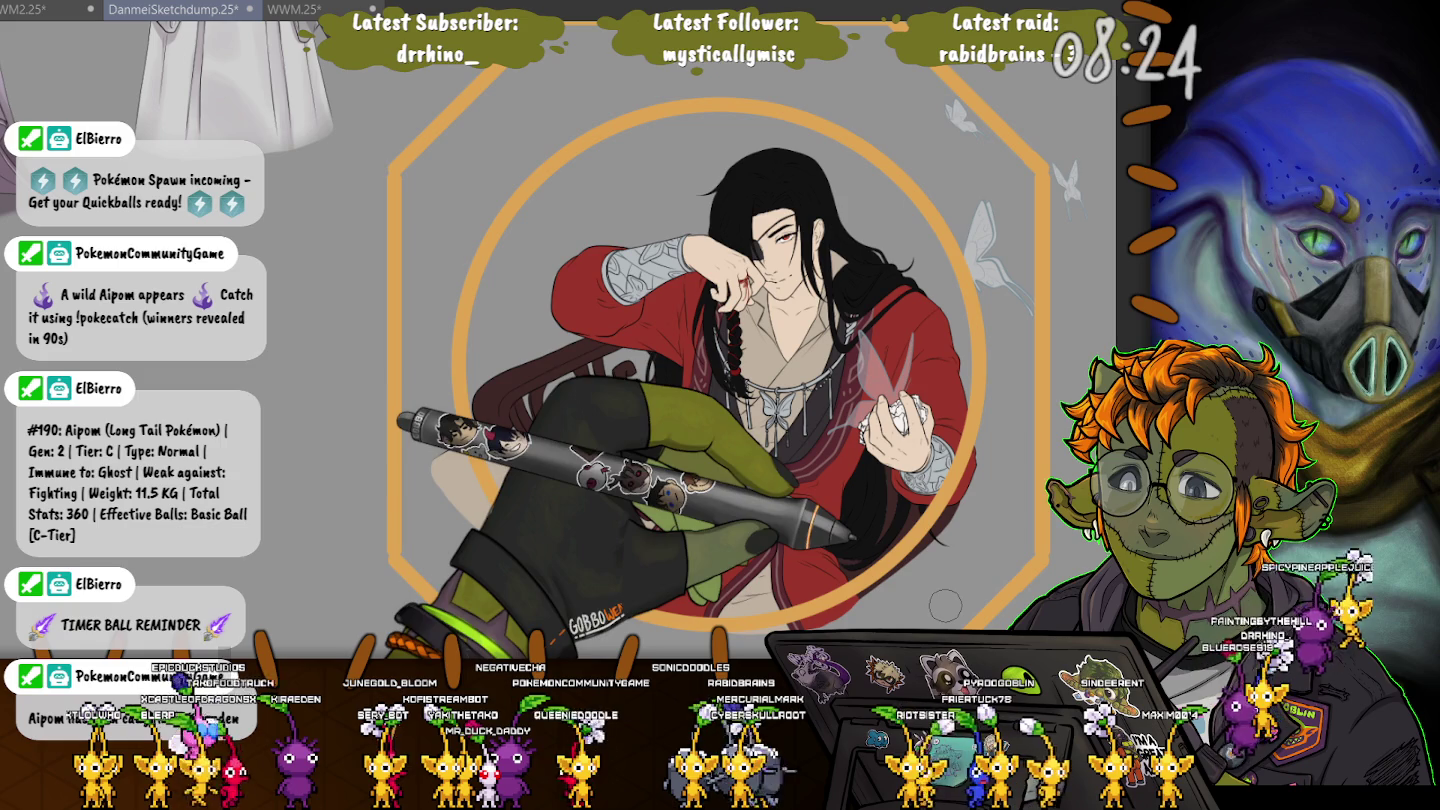
# Pan around the canvas and recentre the view higher on the framed figure
pyautogui.moveTo(945, 604); pyautogui.dragTo(905, 414)
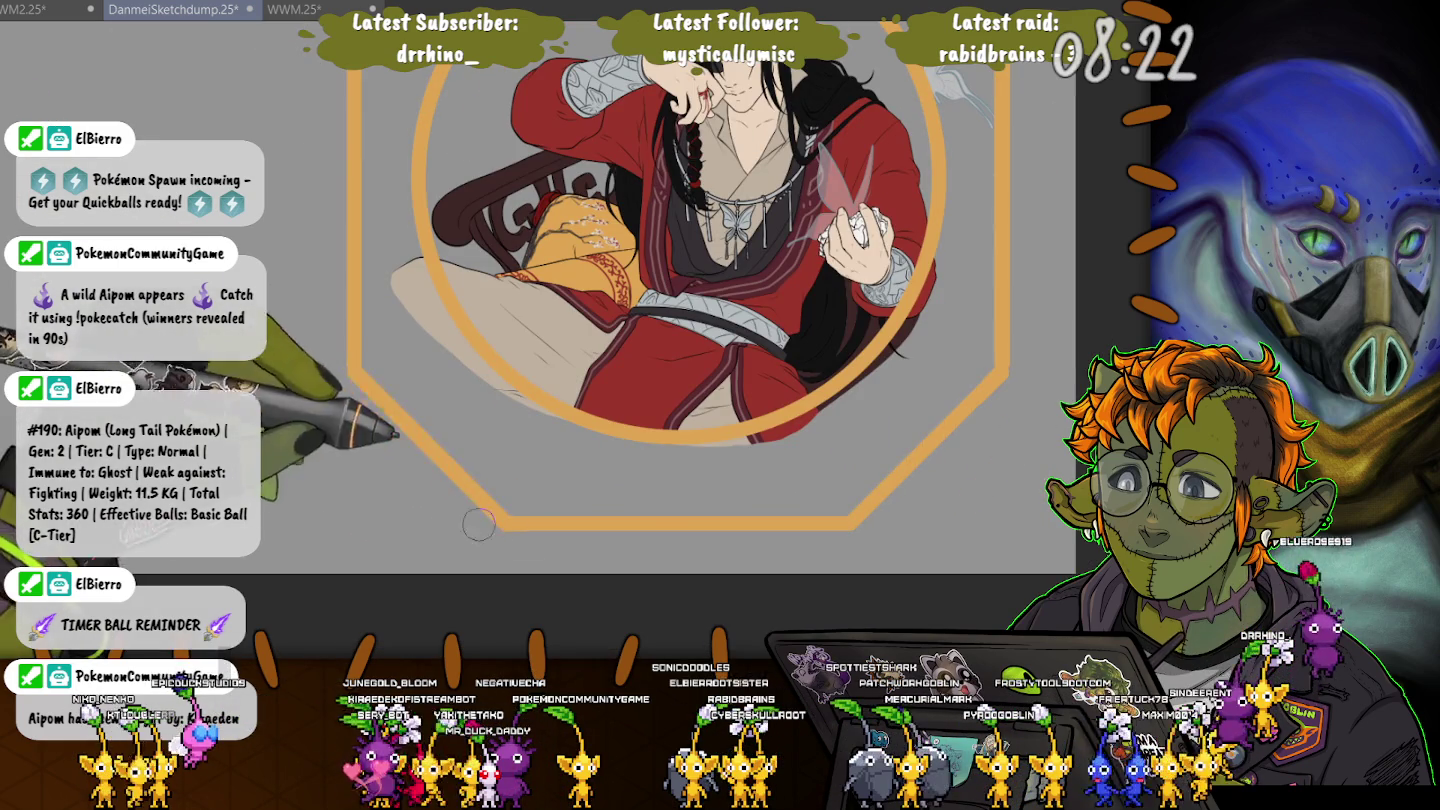
pyautogui.moveTo(462, 499); pyautogui.dragTo(615, 805)
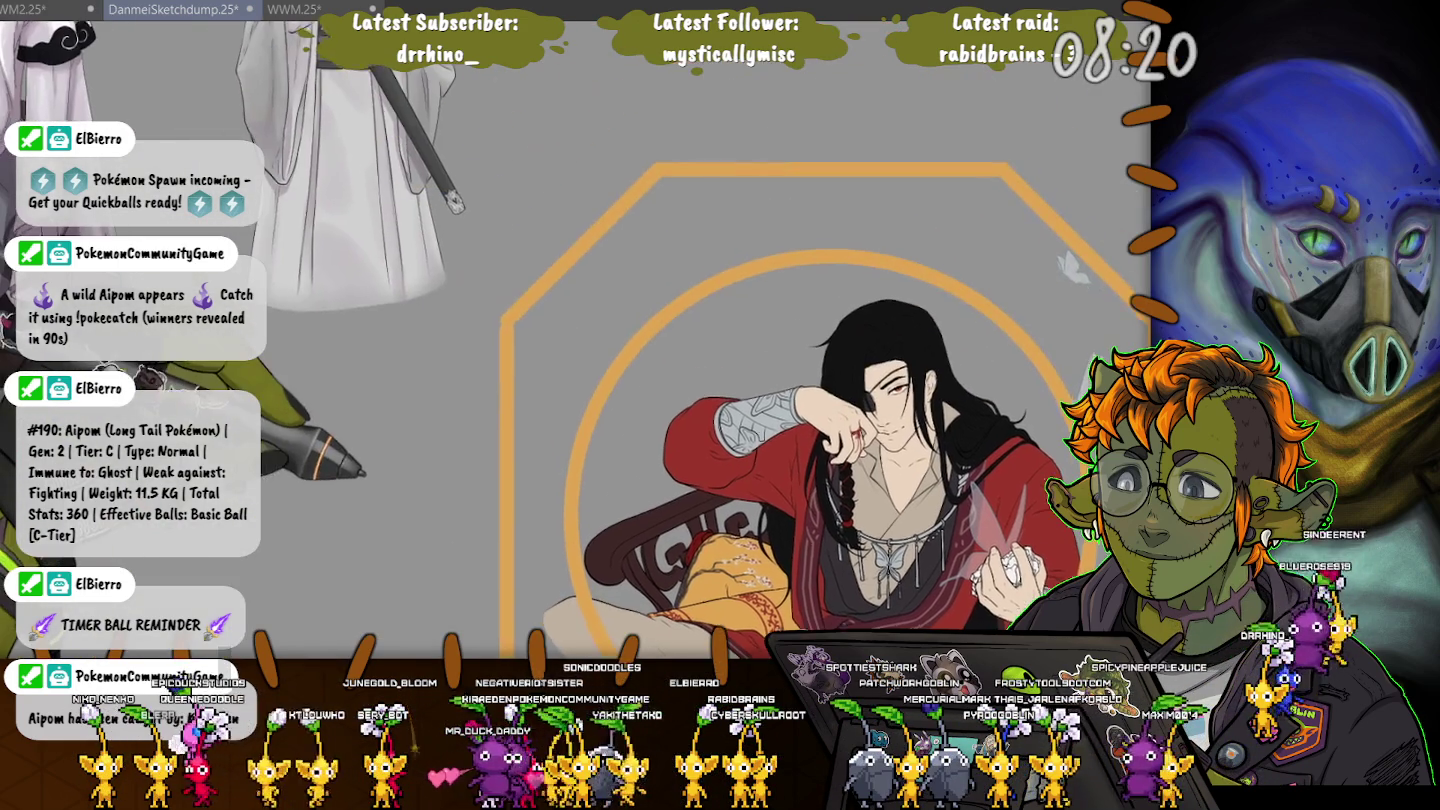
pyautogui.moveTo(880, 400); pyautogui.dragTo(850, 210)
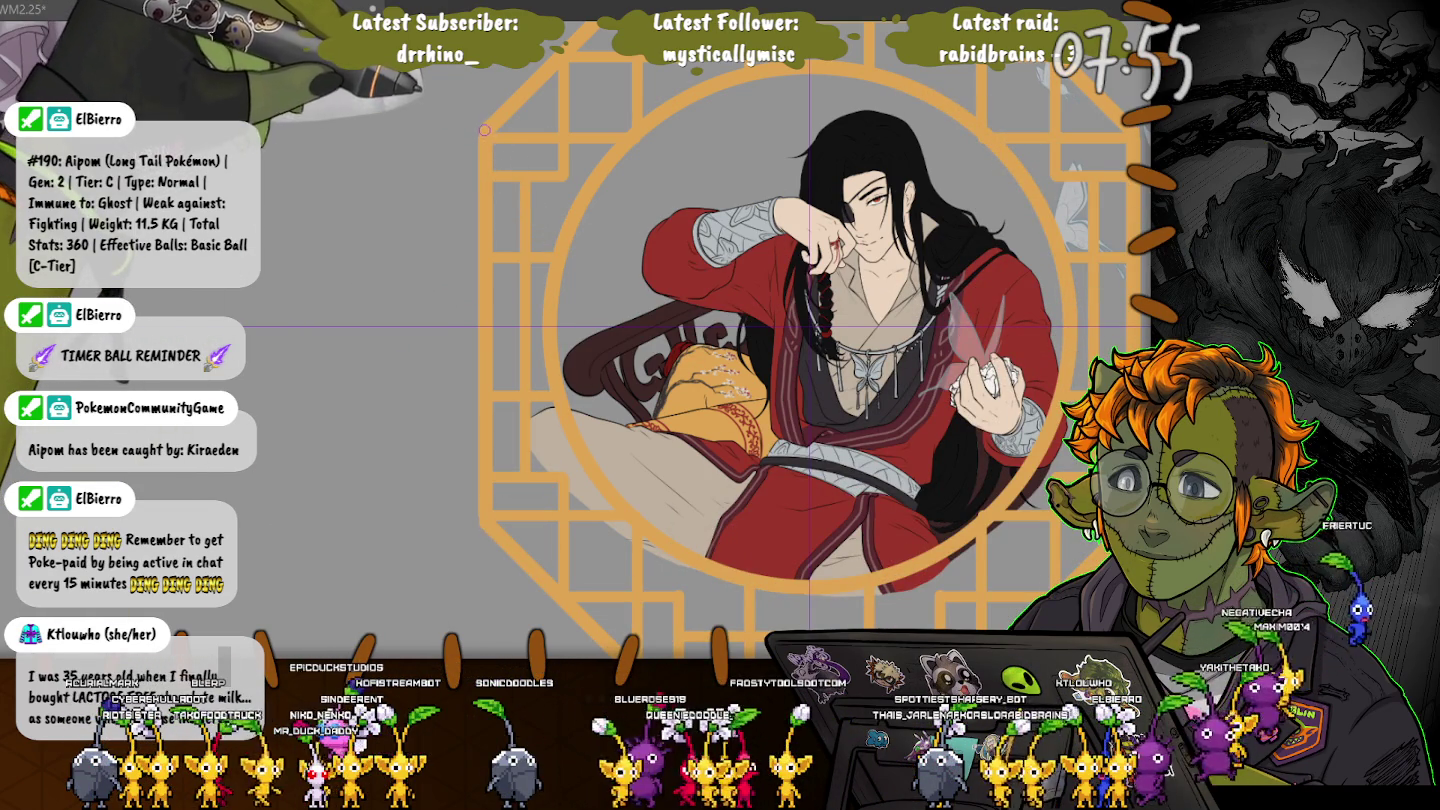
pyautogui.hotkey('ctrl', 't')
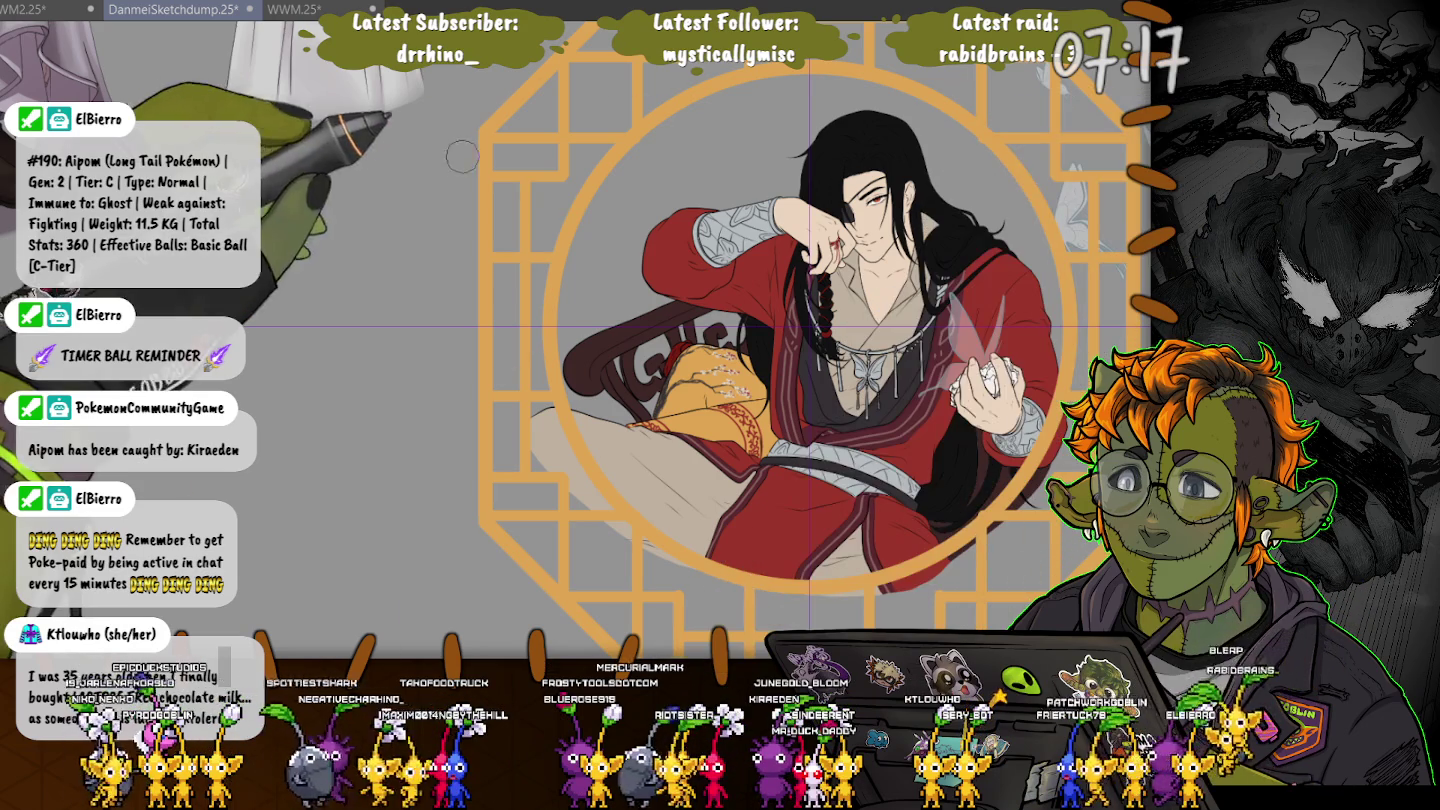
pyautogui.moveTo(482, 120); pyautogui.dragTo(615, 645)
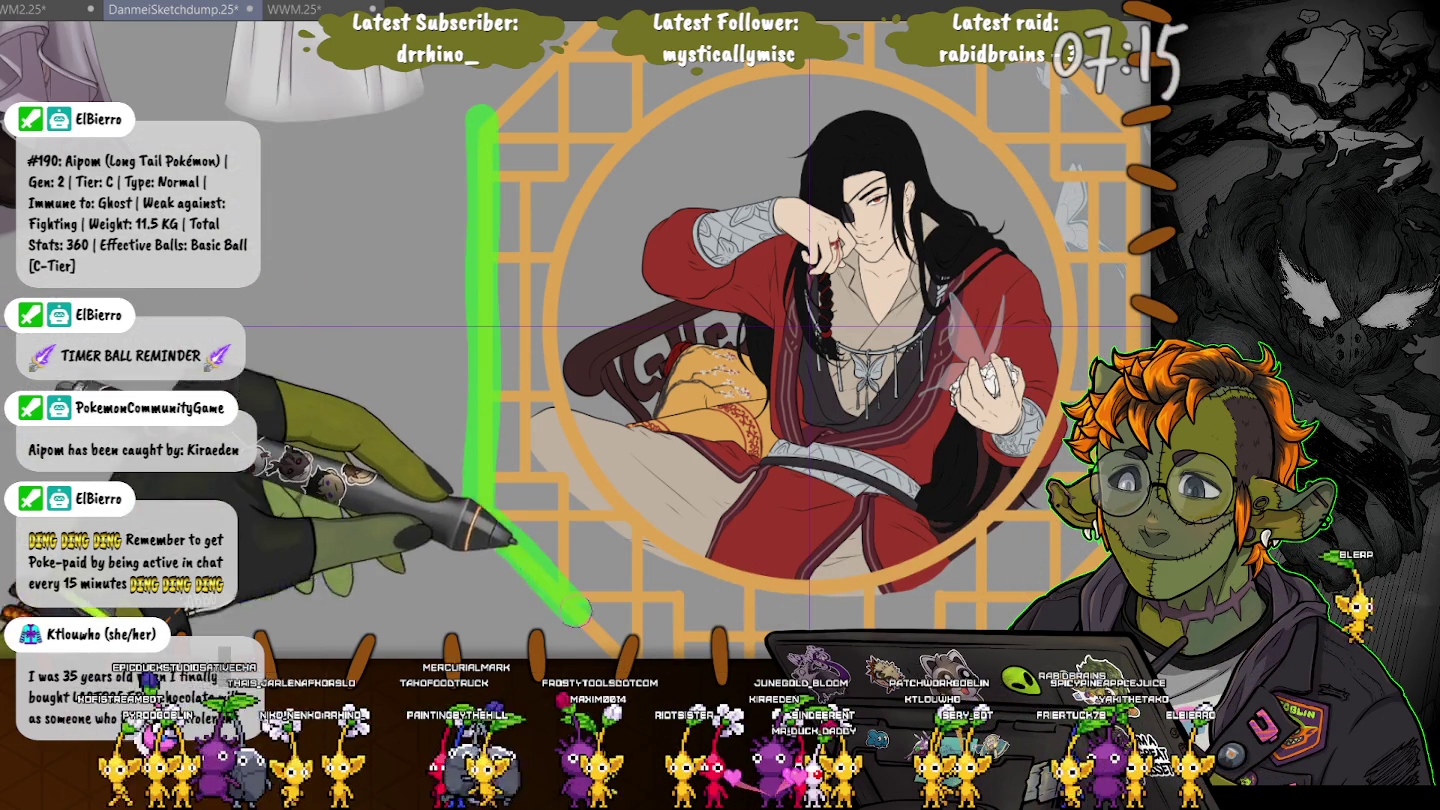
pyautogui.hotkey('ctrl', 'z')
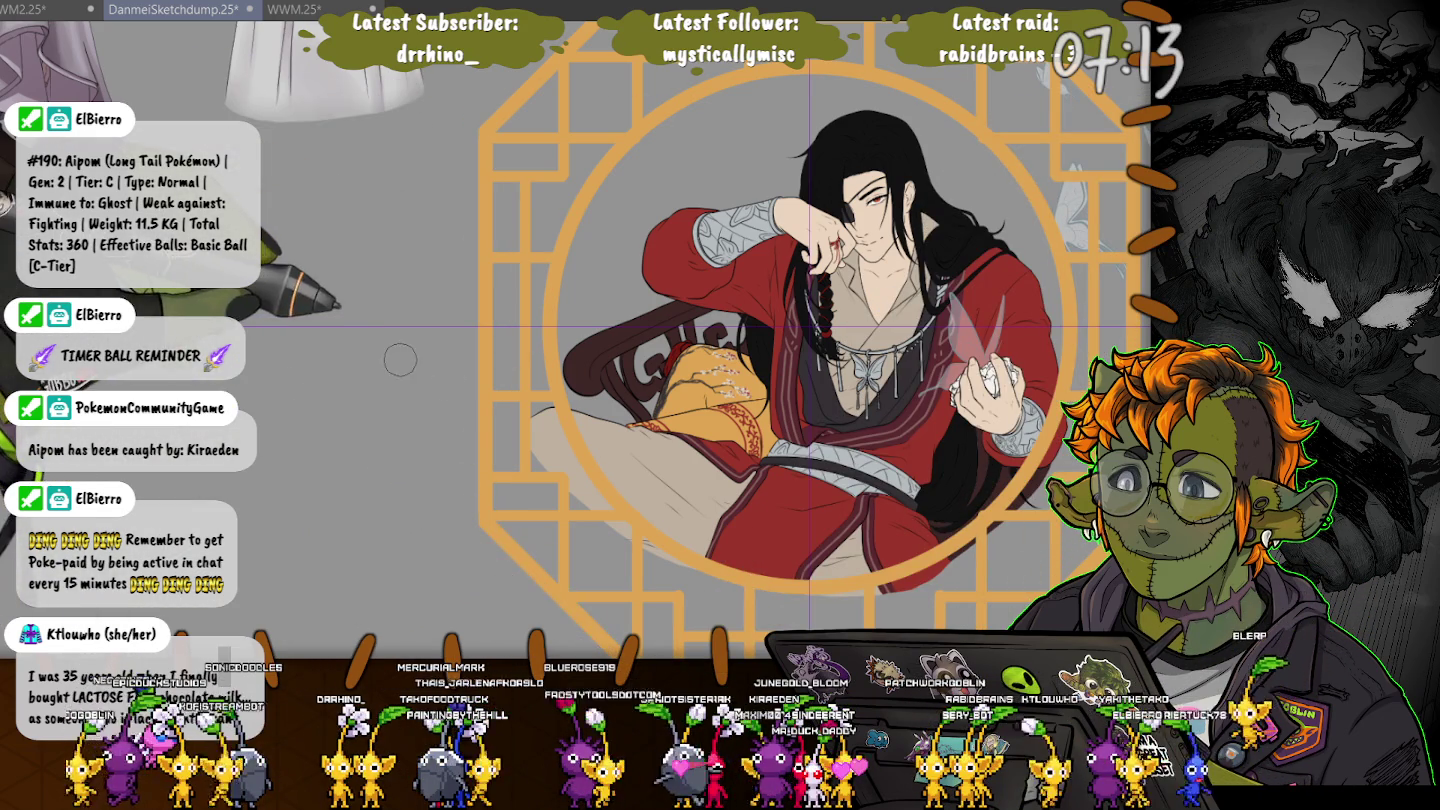
pyautogui.scroll(-2, 393, 339)
pyautogui.moveTo(390, 295); pyautogui.dragTo(399, 329)
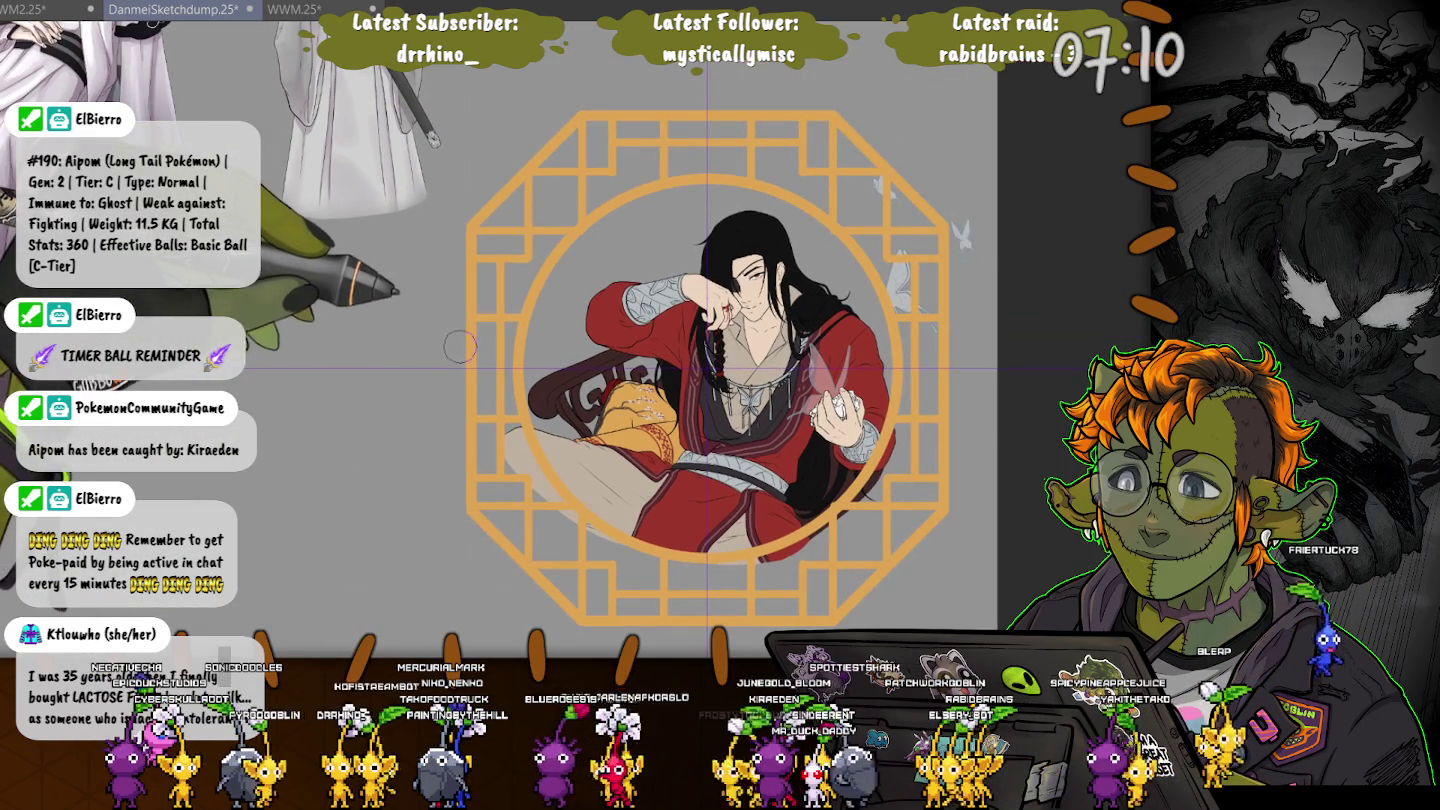
pyautogui.moveTo(484, 208)
pyautogui.mouseDown()
pyautogui.moveTo(940, 515)
pyautogui.moveTo(458, 240)
pyautogui.mouseUp()
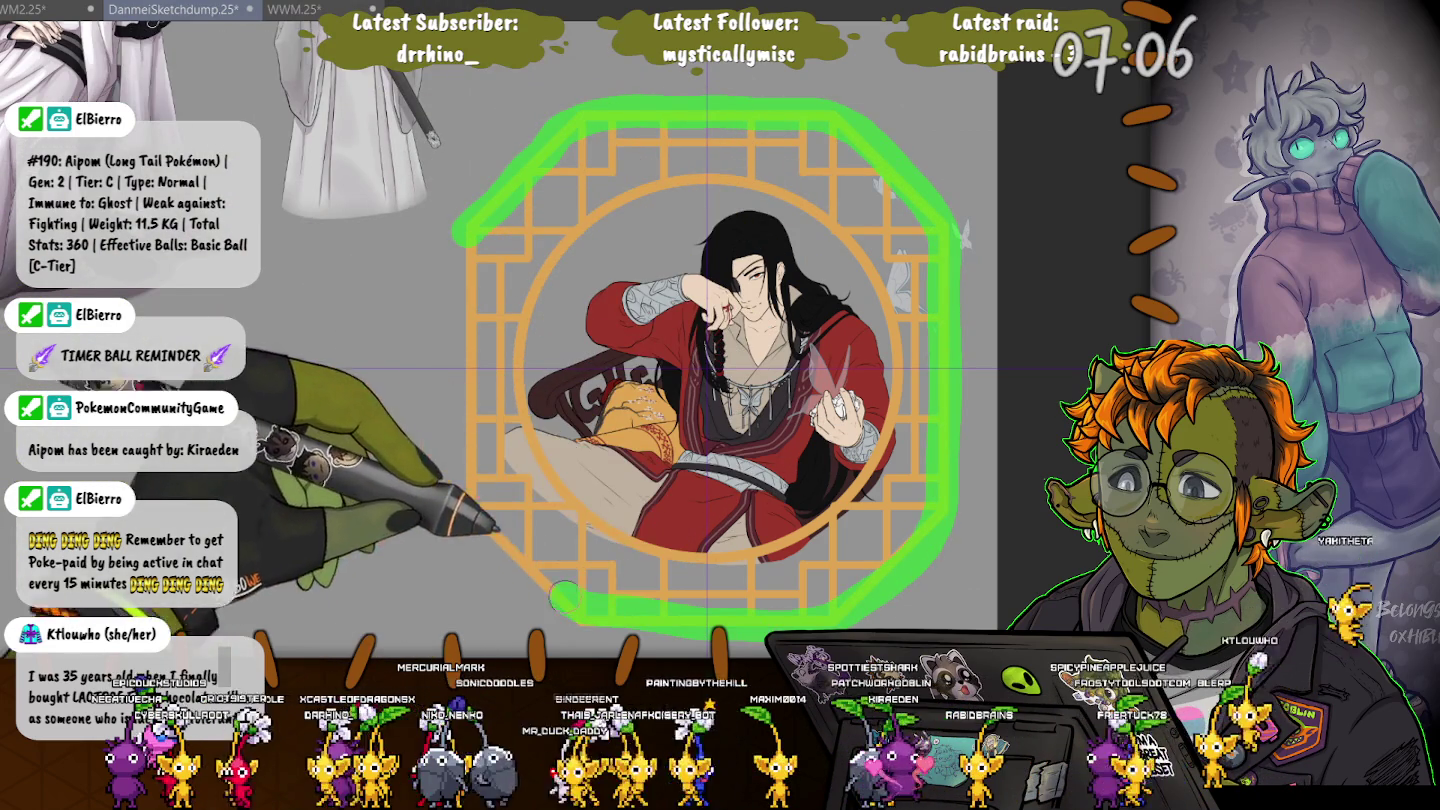
pyautogui.hotkey('ctrl', 'z')
pyautogui.moveTo(469, 235)
pyautogui.mouseDown()
pyautogui.moveTo(738, 118)
pyautogui.moveTo(500, 545)
pyautogui.mouseUp()
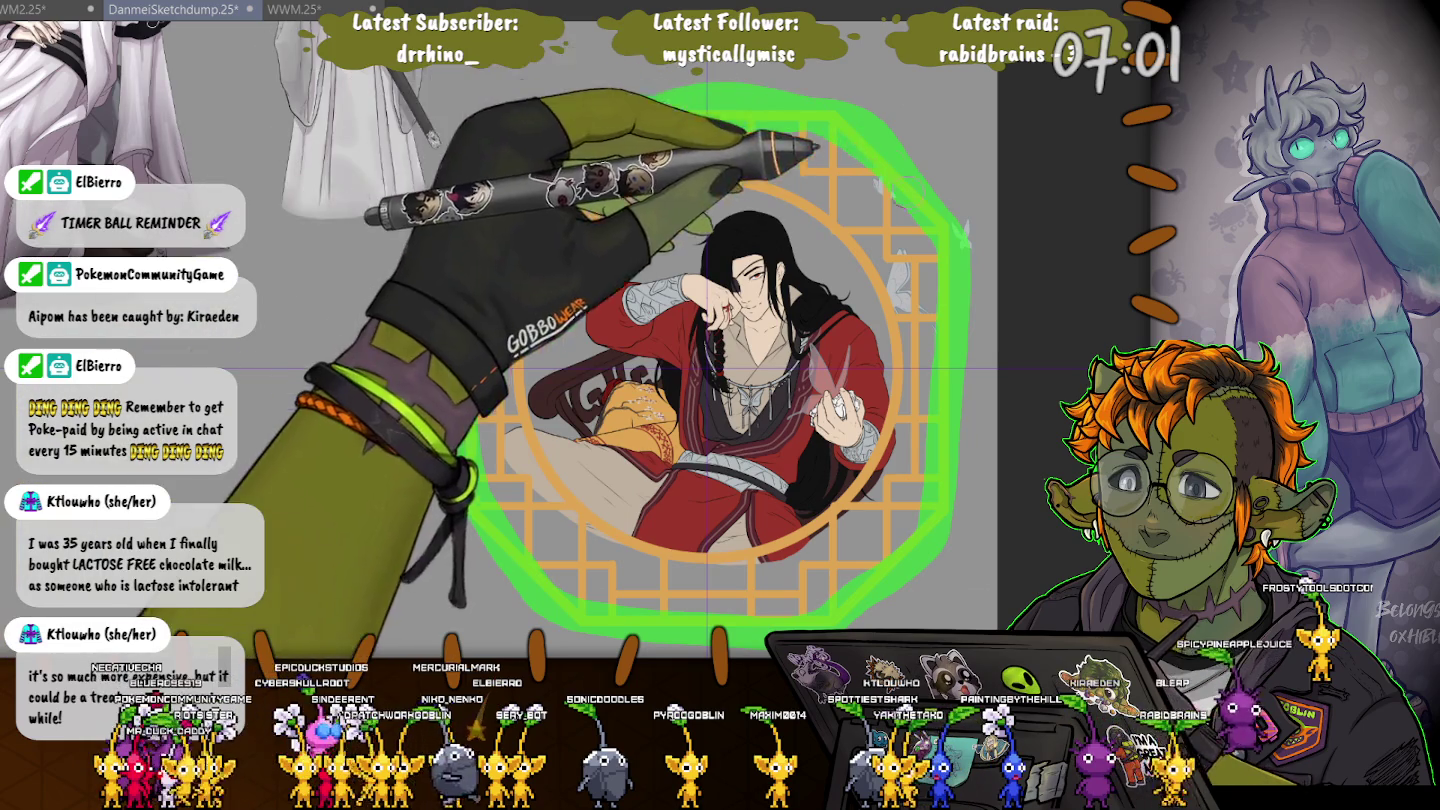
pyautogui.hotkey('ctrl', 'z')
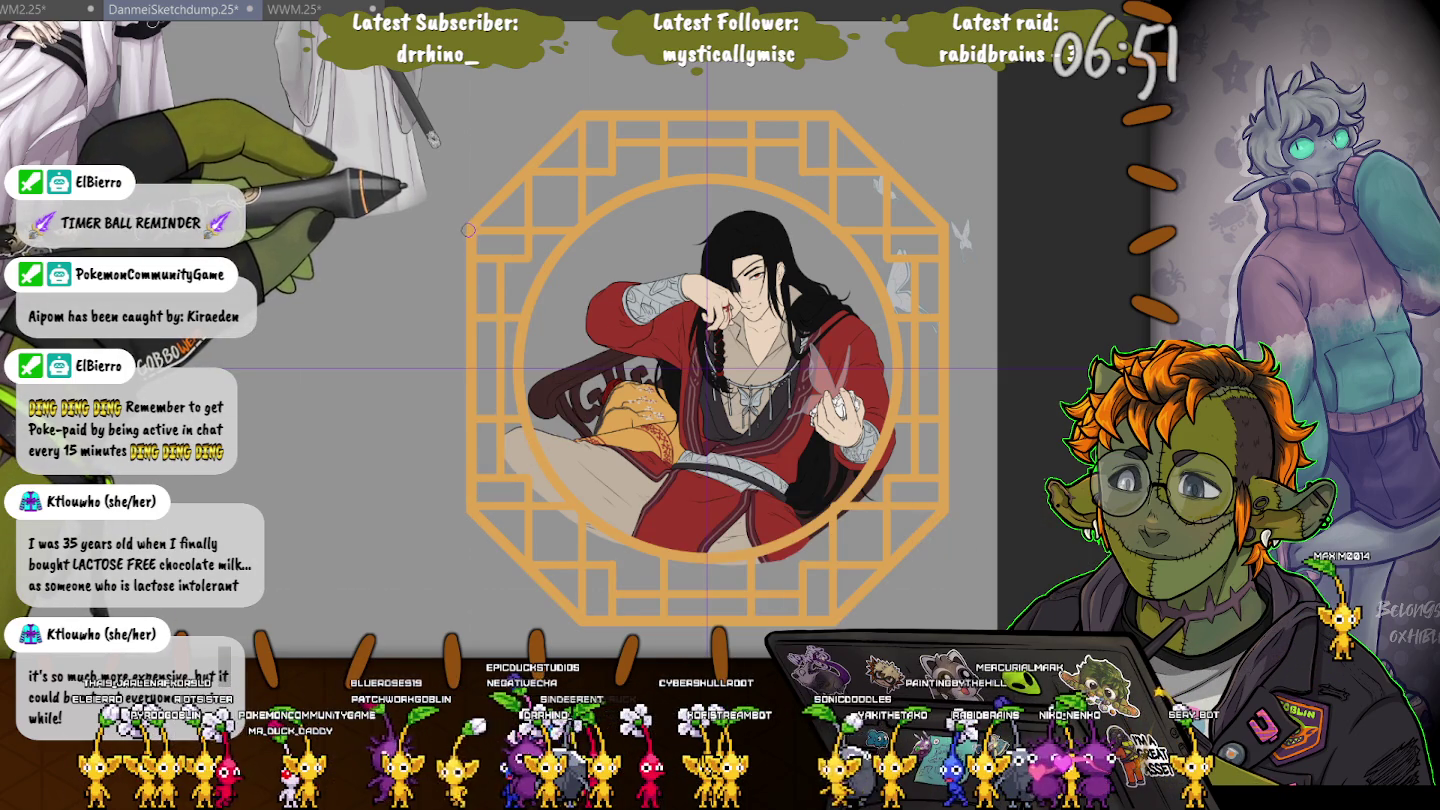
pyautogui.hotkey('ctrl', 't')
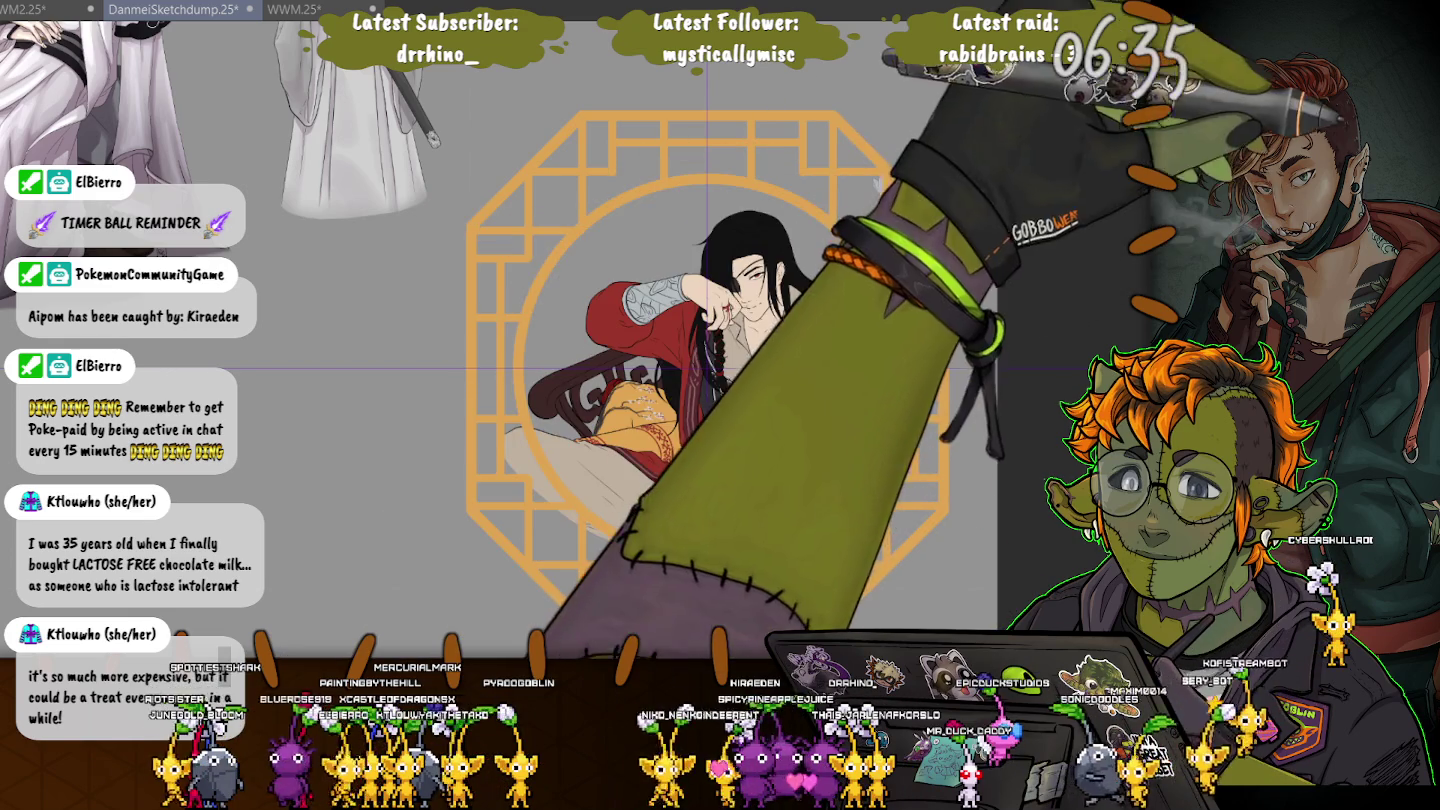
pyautogui.moveTo(466, 210)
pyautogui.mouseDown()
pyautogui.moveTo(865, 613)
pyautogui.moveTo(530, 150)
pyautogui.moveTo(870, 440)
pyautogui.mouseUp()
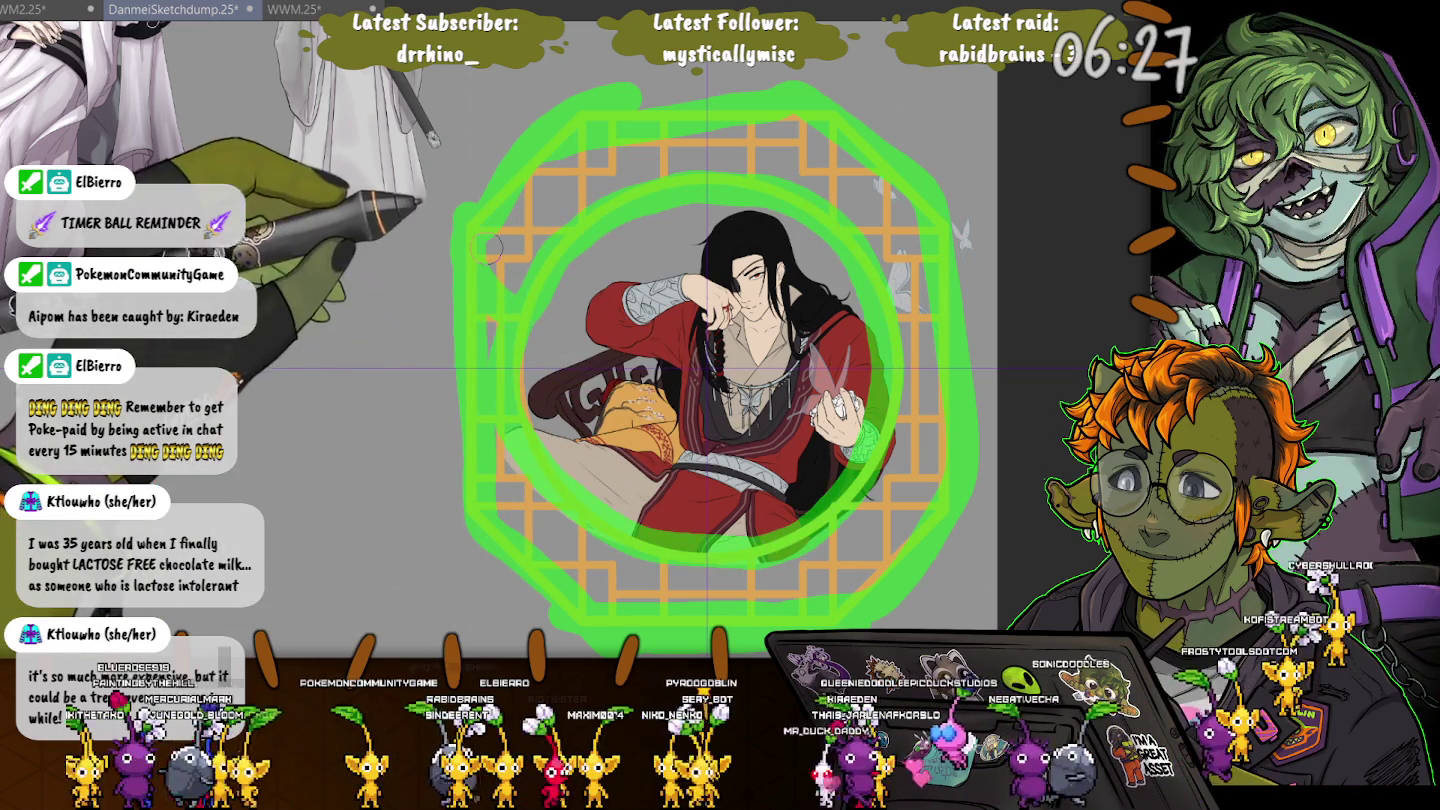
pyautogui.press('Delete')
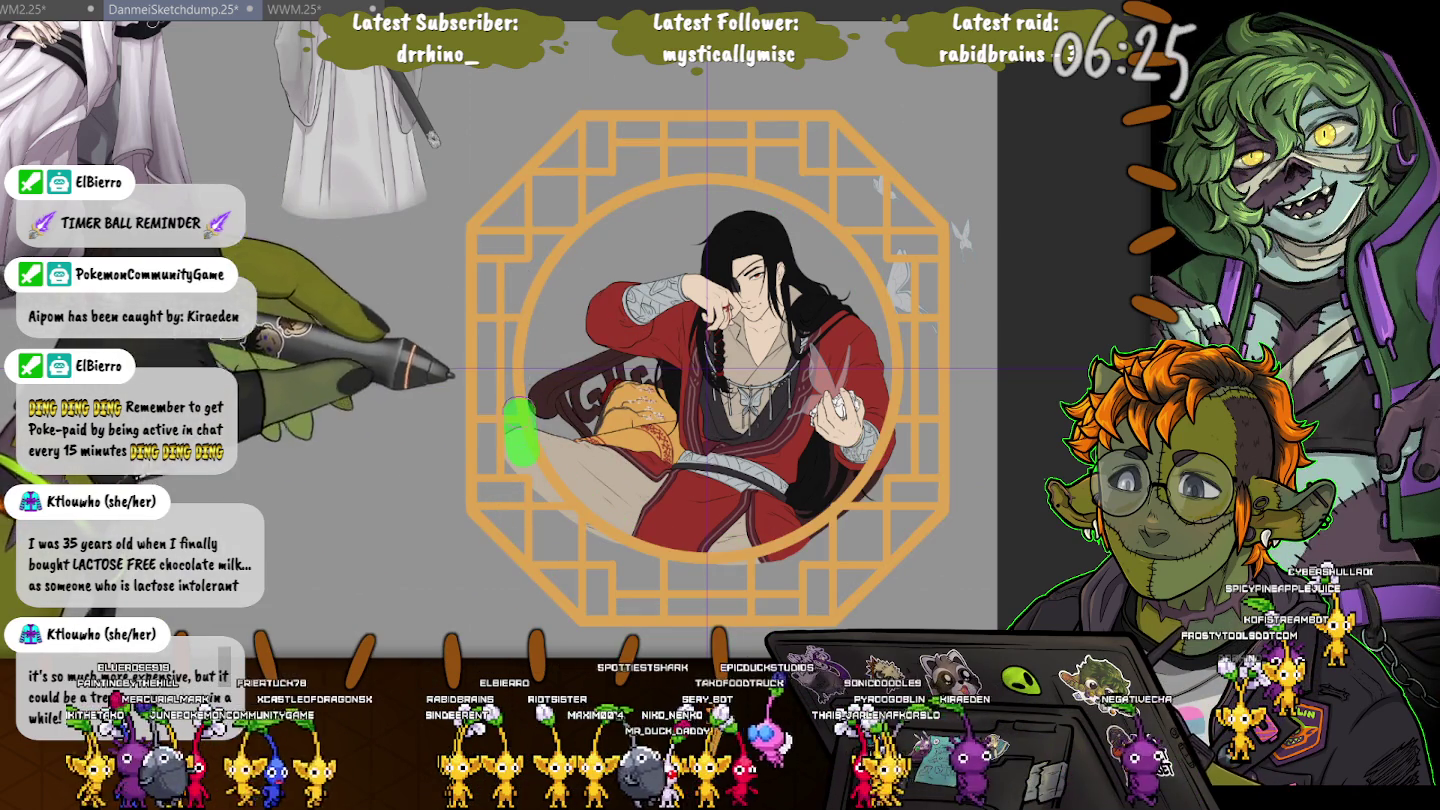
pyautogui.moveTo(522, 440); pyautogui.dragTo(515, 455)
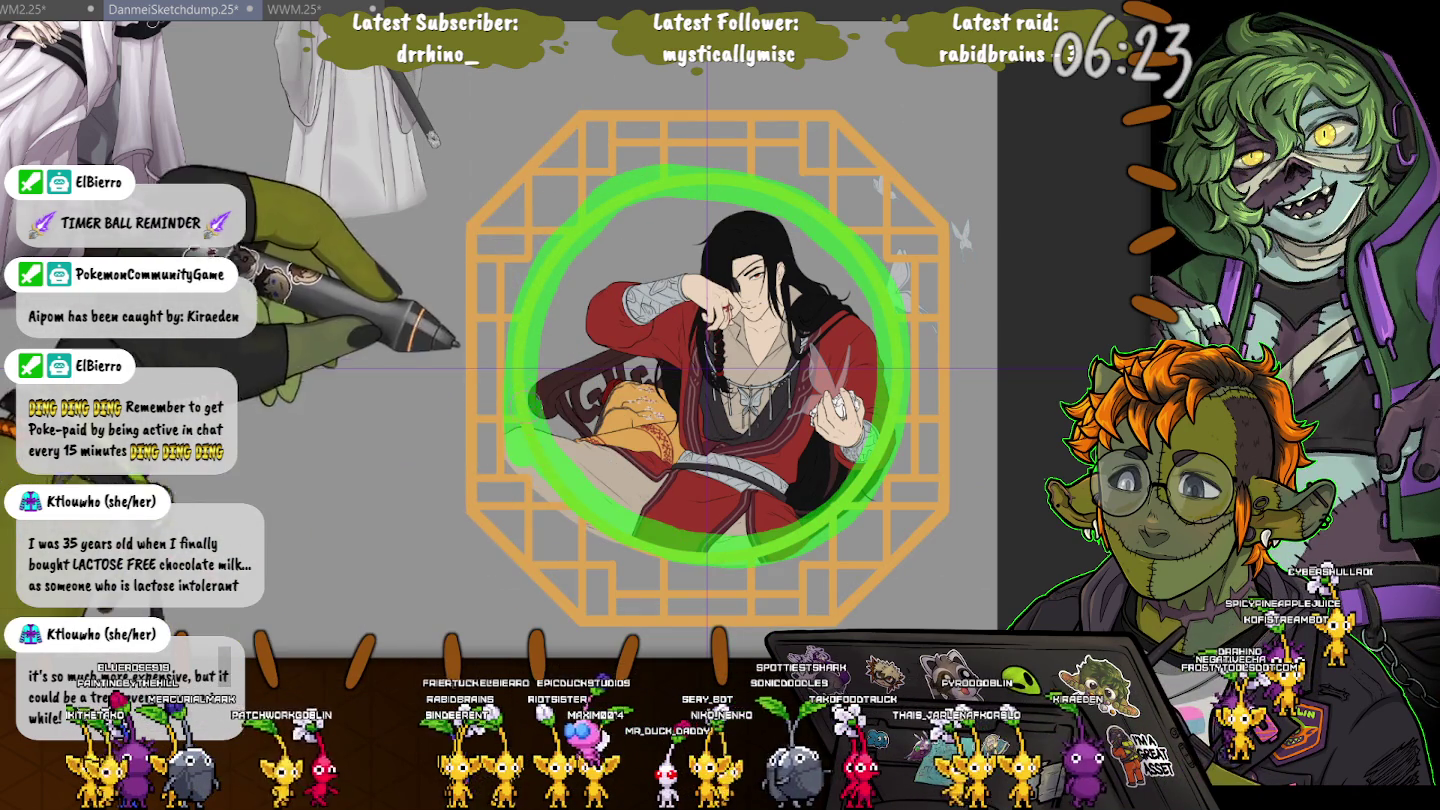
pyautogui.hotkey('ctrl', 'z')
pyautogui.moveTo(540, 490)
pyautogui.mouseDown()
pyautogui.moveTo(908, 385)
pyautogui.moveTo(540, 490)
pyautogui.mouseUp()
pyautogui.hotkey('ctrl', 'z')
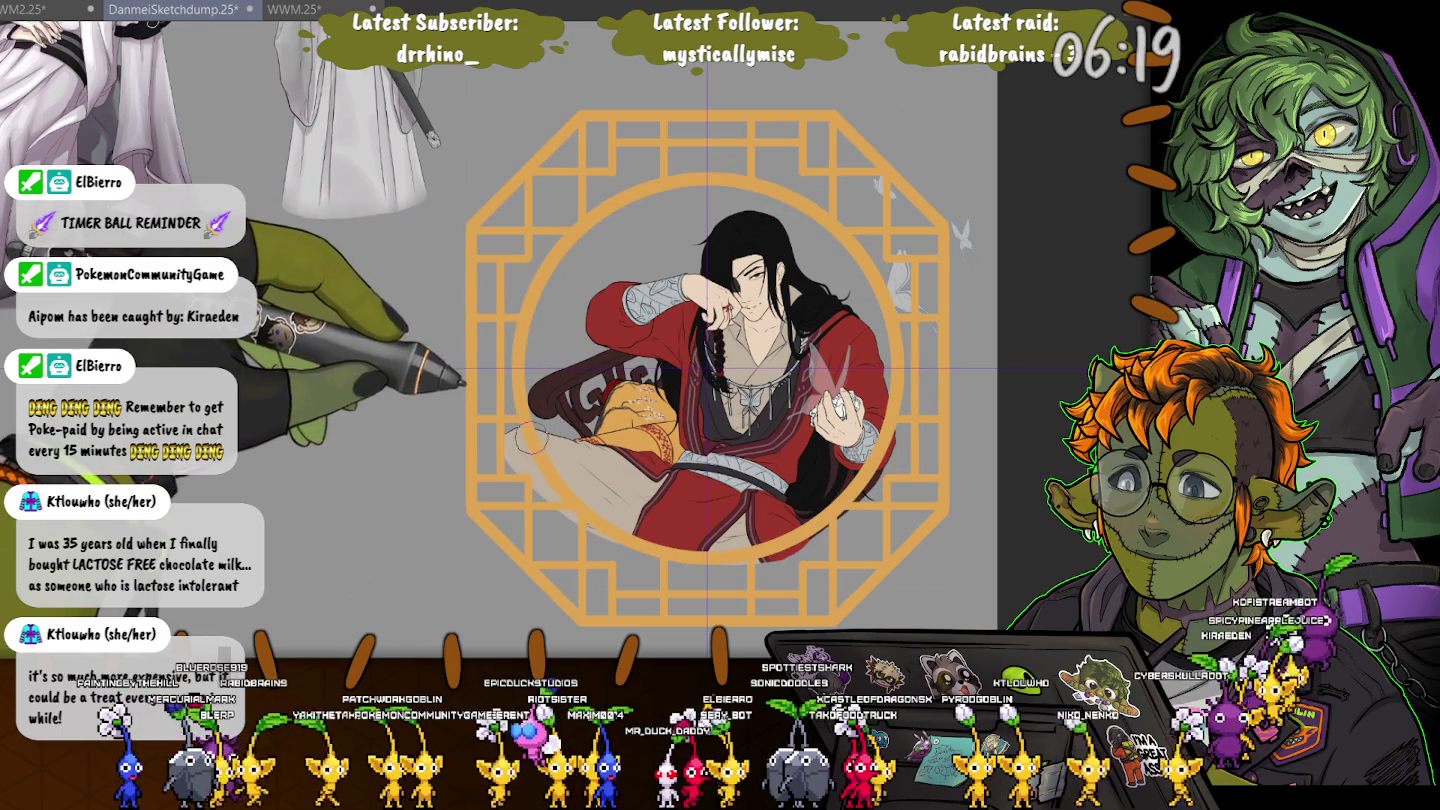
pyautogui.moveTo(466, 216)
pyautogui.mouseDown()
pyautogui.moveTo(958, 322)
pyautogui.moveTo(458, 372)
pyautogui.mouseUp()
pyautogui.moveTo(466, 203)
pyautogui.mouseDown()
pyautogui.moveTo(640, 130)
pyautogui.moveTo(962, 255)
pyautogui.moveTo(962, 515)
pyautogui.moveTo(776, 630)
pyautogui.moveTo(466, 215)
pyautogui.mouseUp()
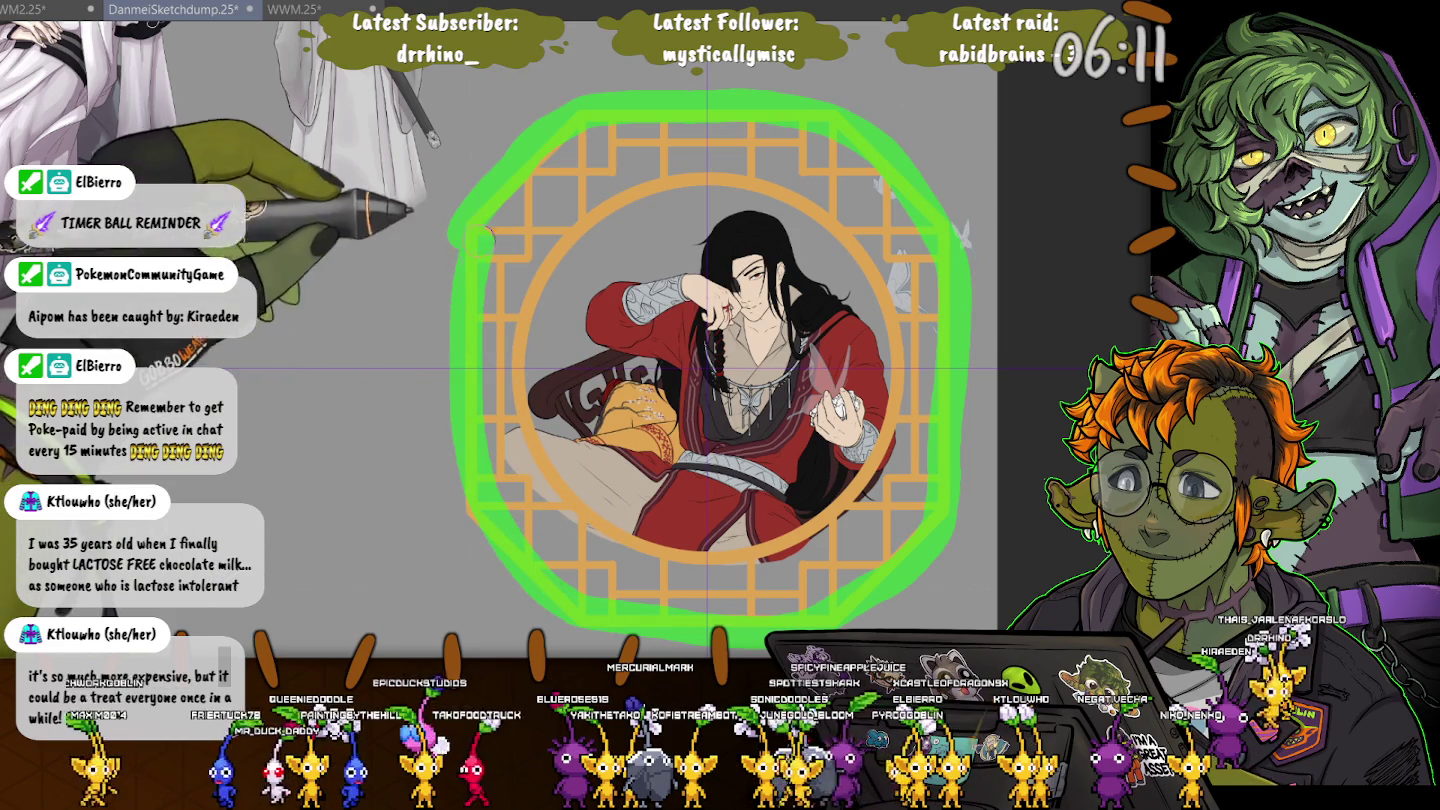
pyautogui.moveTo(763, 112); pyautogui.dragTo(755, 108)
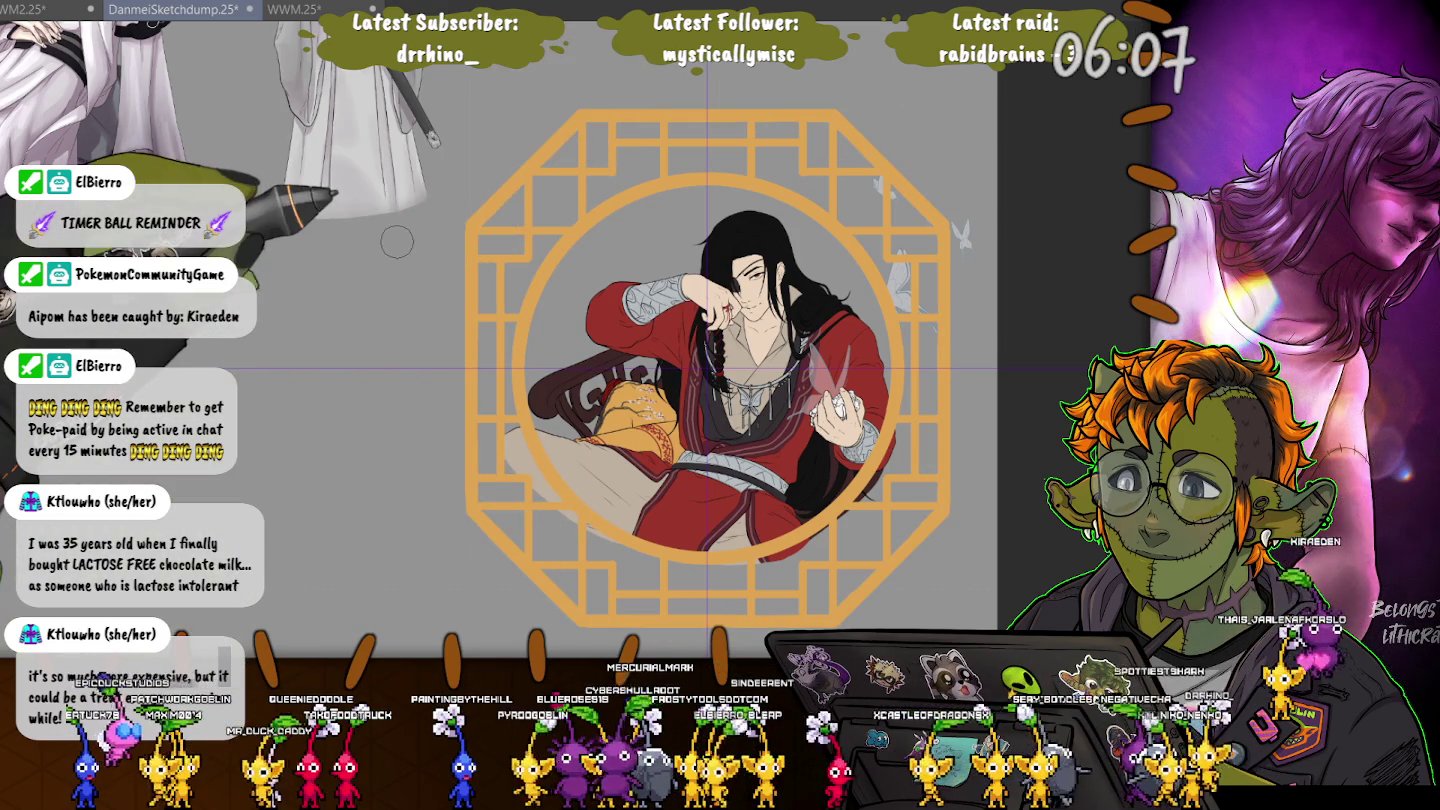
pyautogui.moveTo(610, 220)
pyautogui.mouseDown()
pyautogui.moveTo(540, 375)
pyautogui.moveTo(550, 420)
pyautogui.moveTo(690, 546)
pyautogui.moveTo(861, 418)
pyautogui.moveTo(790, 205)
pyautogui.moveTo(610, 218)
pyautogui.mouseUp()
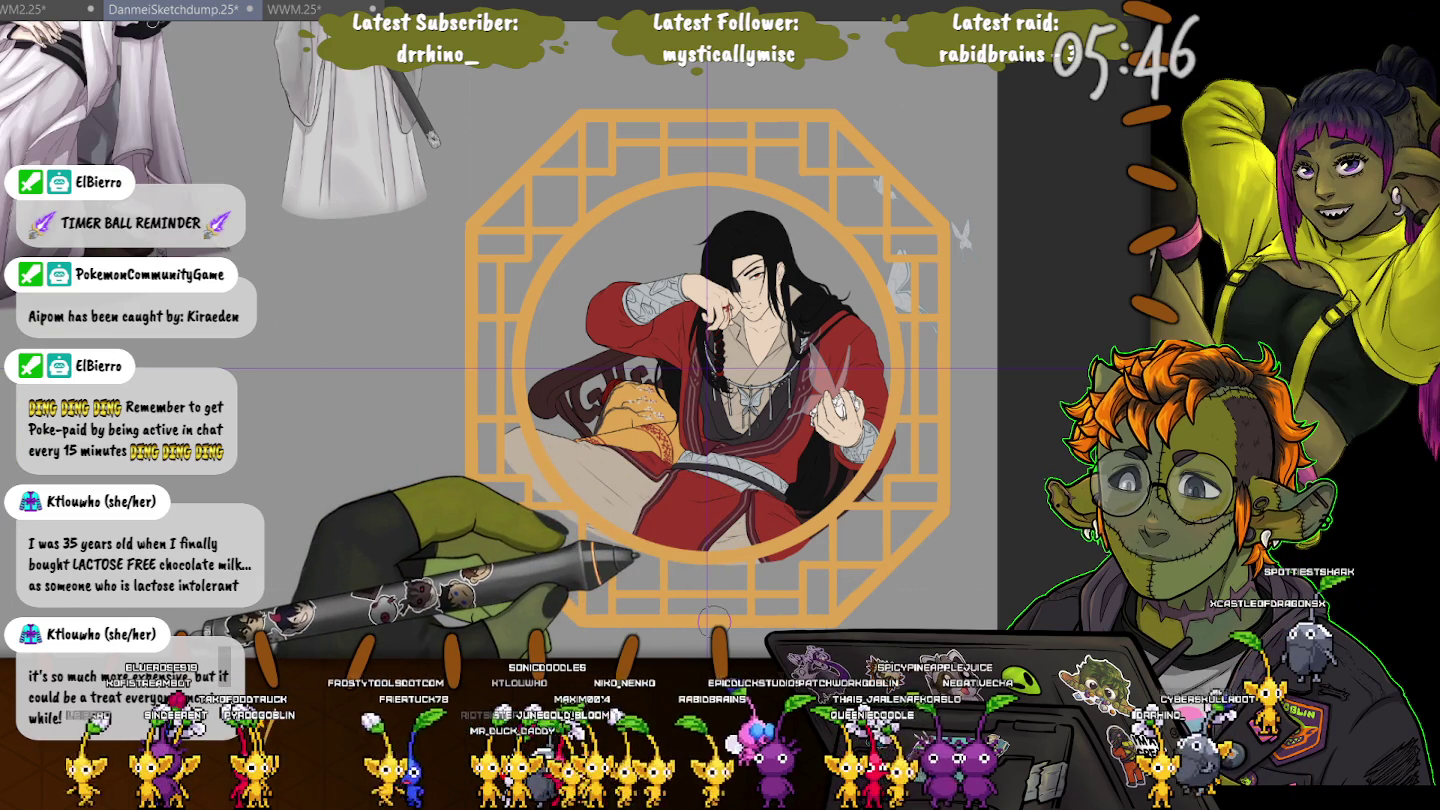
pyautogui.moveTo(470, 212)
pyautogui.mouseDown()
pyautogui.moveTo(568, 612)
pyautogui.moveTo(915, 185)
pyautogui.moveTo(468, 200)
pyautogui.mouseUp()
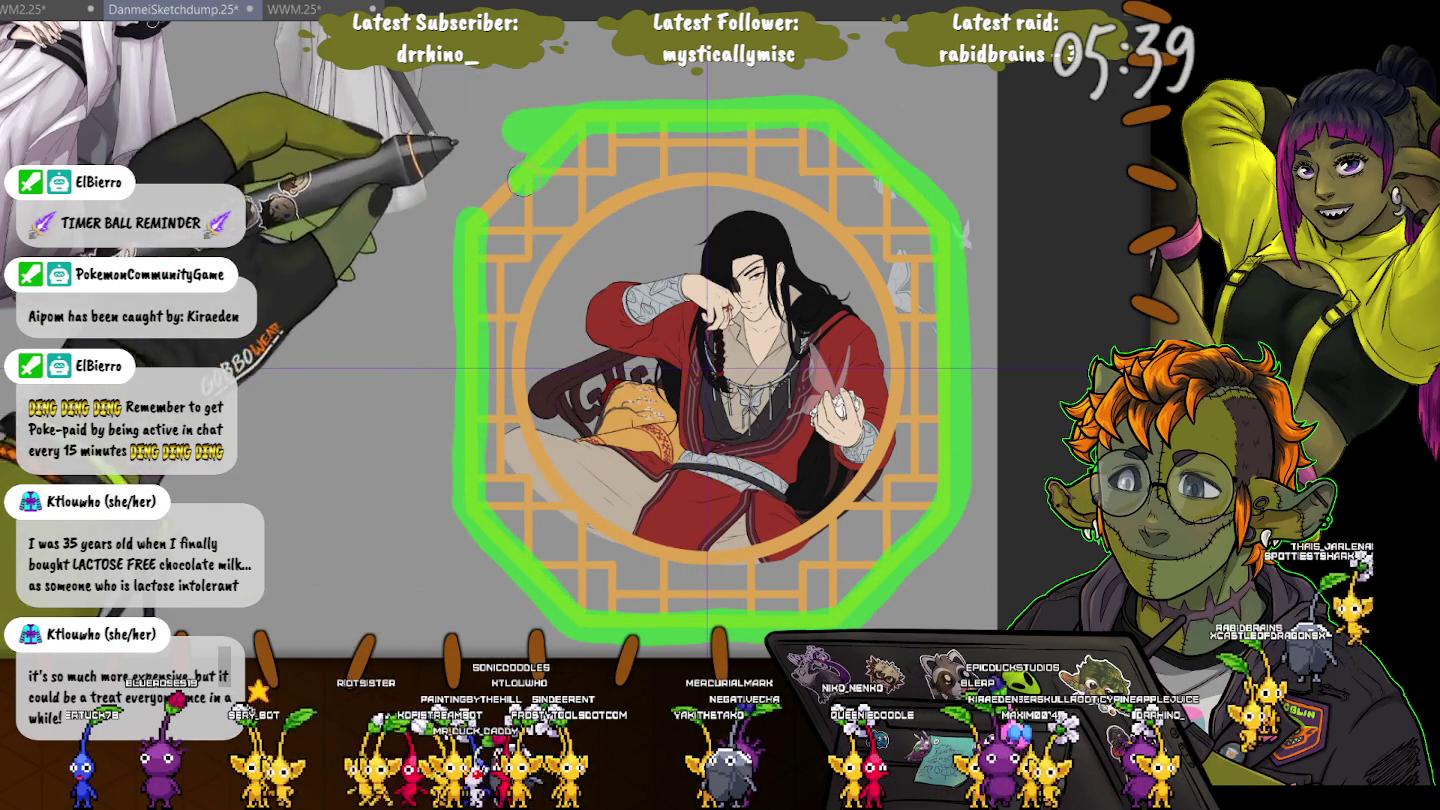
pyautogui.hotkey('ctrl', 'z')
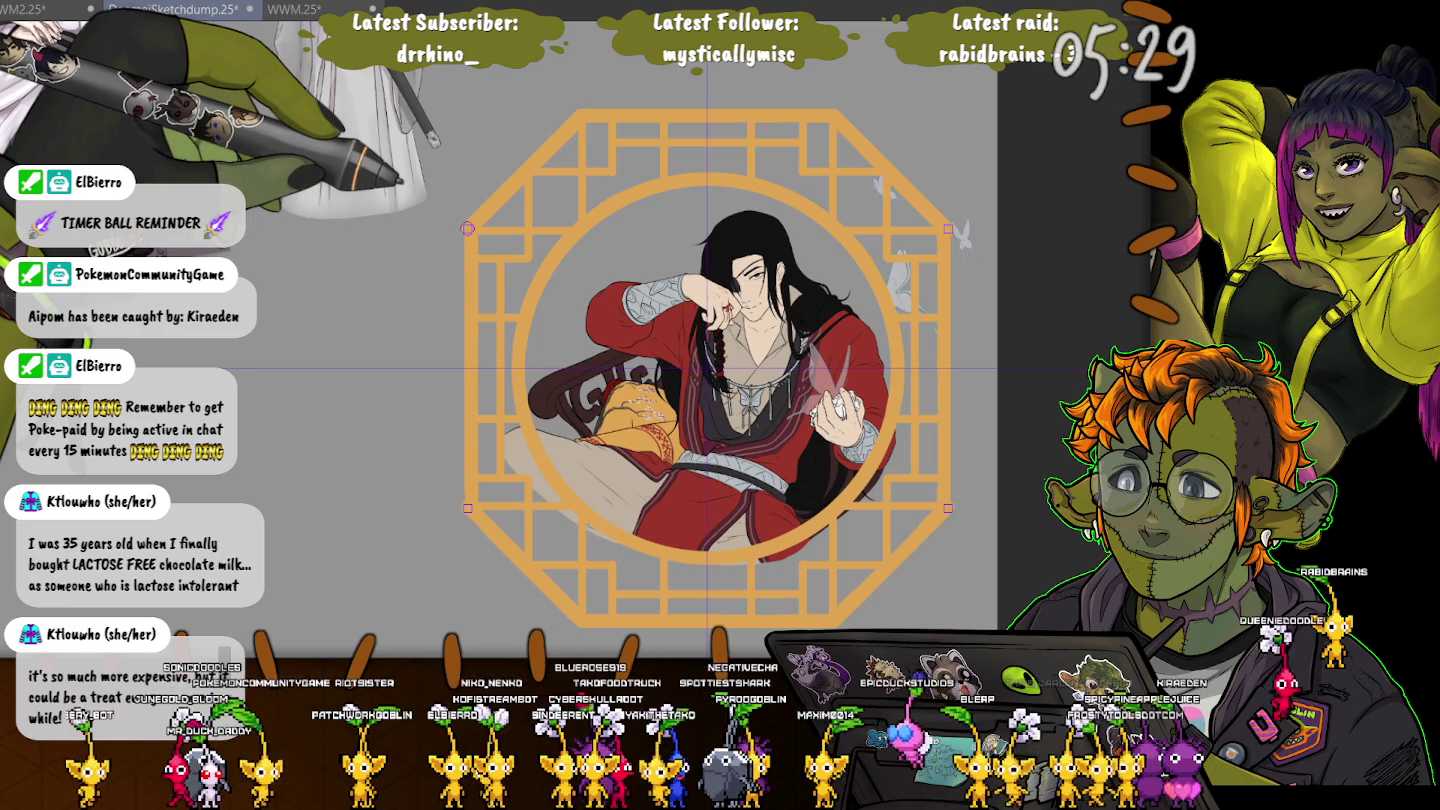
pyautogui.hotkey('ctrl', 't')
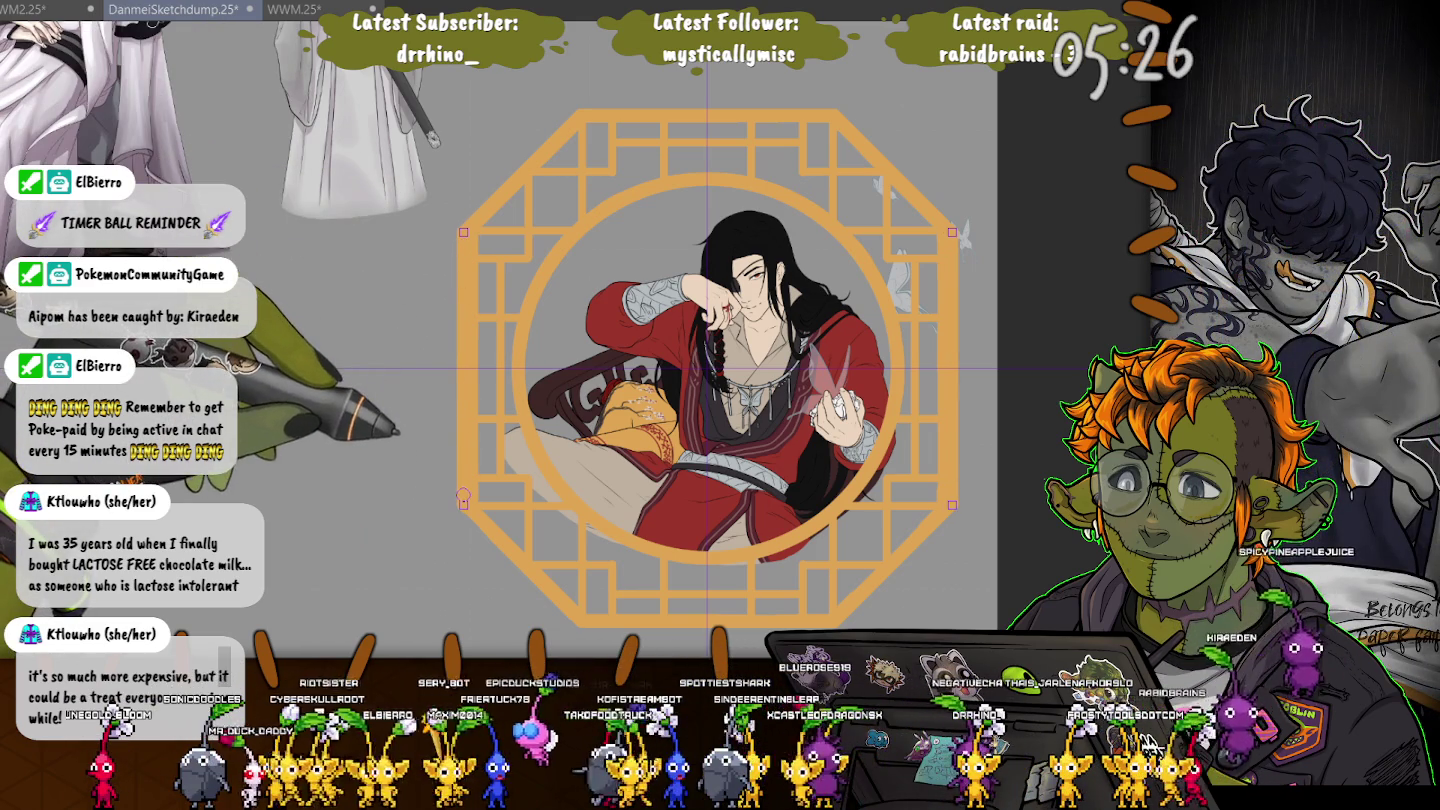
pyautogui.press('Return')
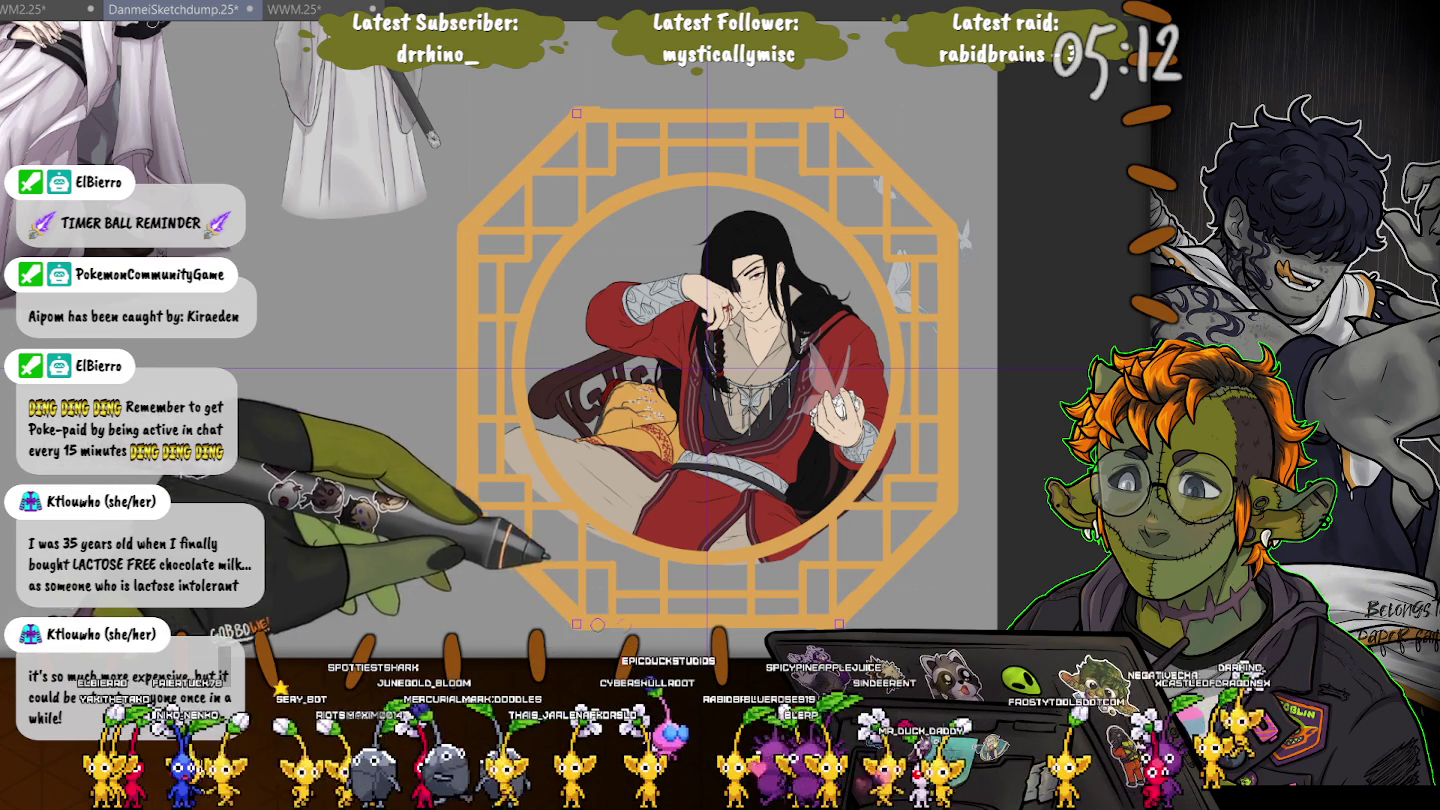
pyautogui.press('Return')
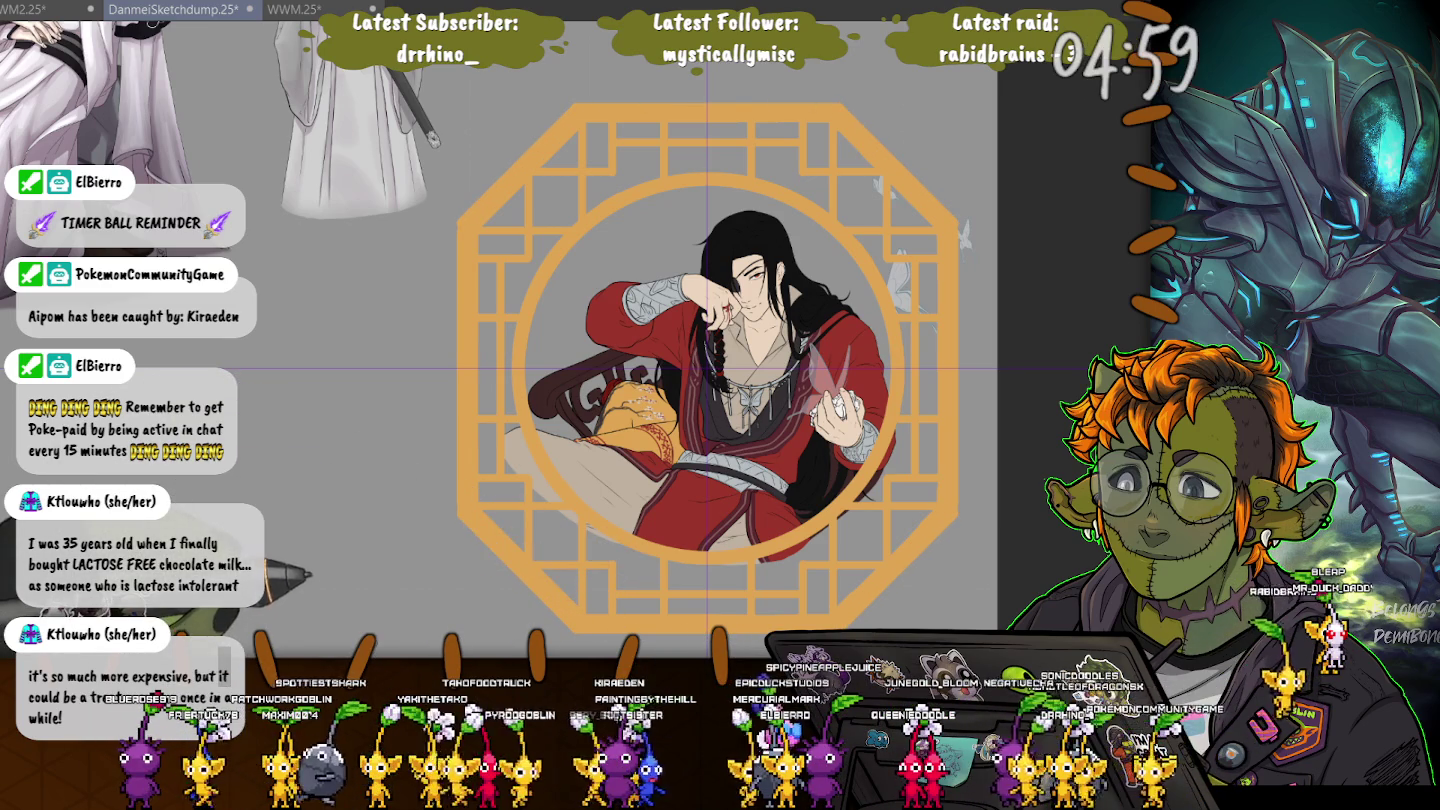
pyautogui.press('Return')
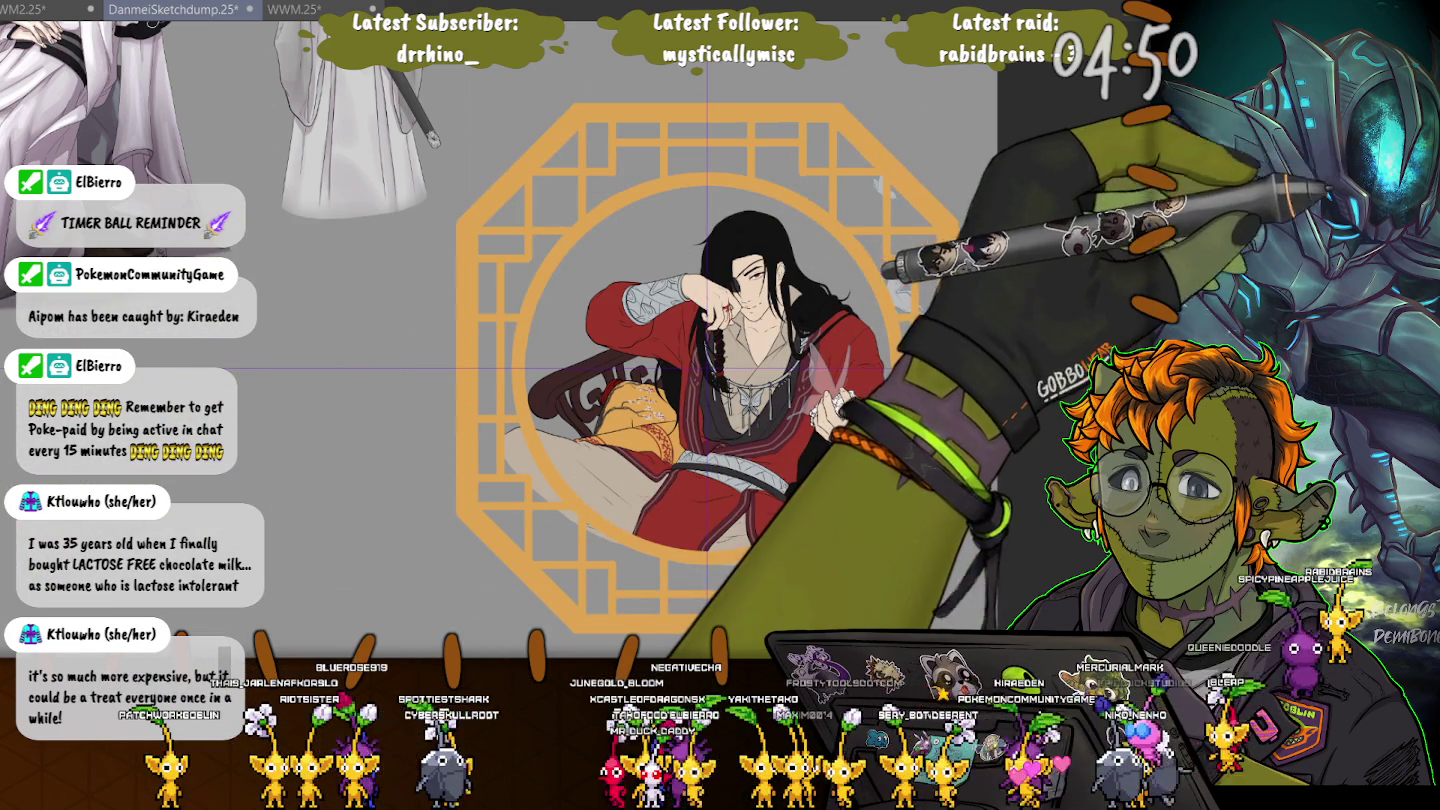
pyautogui.moveTo(655, 195)
pyautogui.mouseDown()
pyautogui.moveTo(850, 290)
pyautogui.moveTo(890, 470)
pyautogui.moveTo(740, 575)
pyautogui.moveTo(535, 450)
pyautogui.moveTo(545, 290)
pyautogui.moveTo(655, 195)
pyautogui.mouseUp()
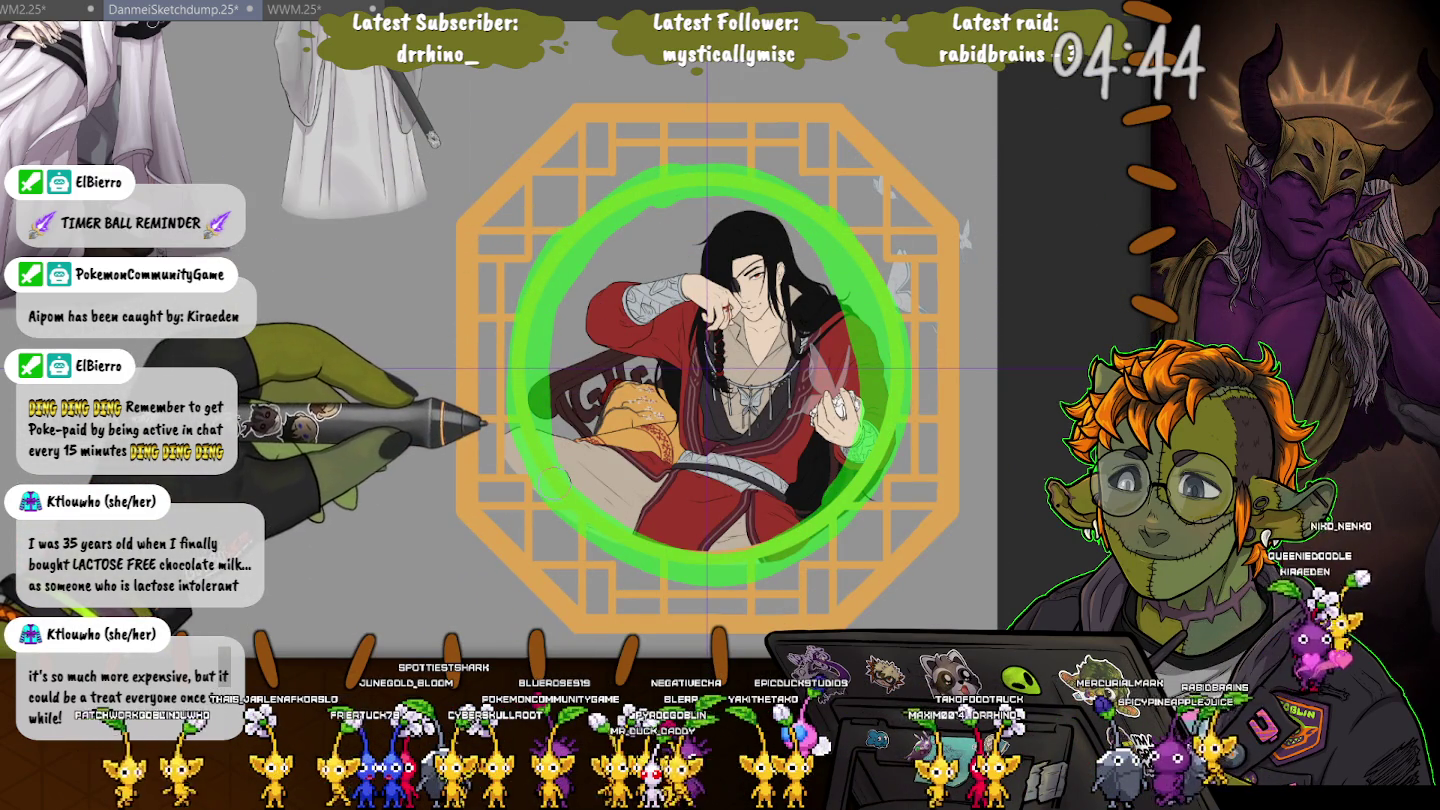
pyautogui.hotkey('ctrl', 'z')
pyautogui.moveTo(660, 178)
pyautogui.mouseDown()
pyautogui.moveTo(715, 174)
pyautogui.moveTo(860, 480)
pyautogui.moveTo(640, 570)
pyautogui.moveTo(515, 340)
pyautogui.moveTo(590, 228)
pyautogui.moveTo(655, 182)
pyautogui.mouseUp()
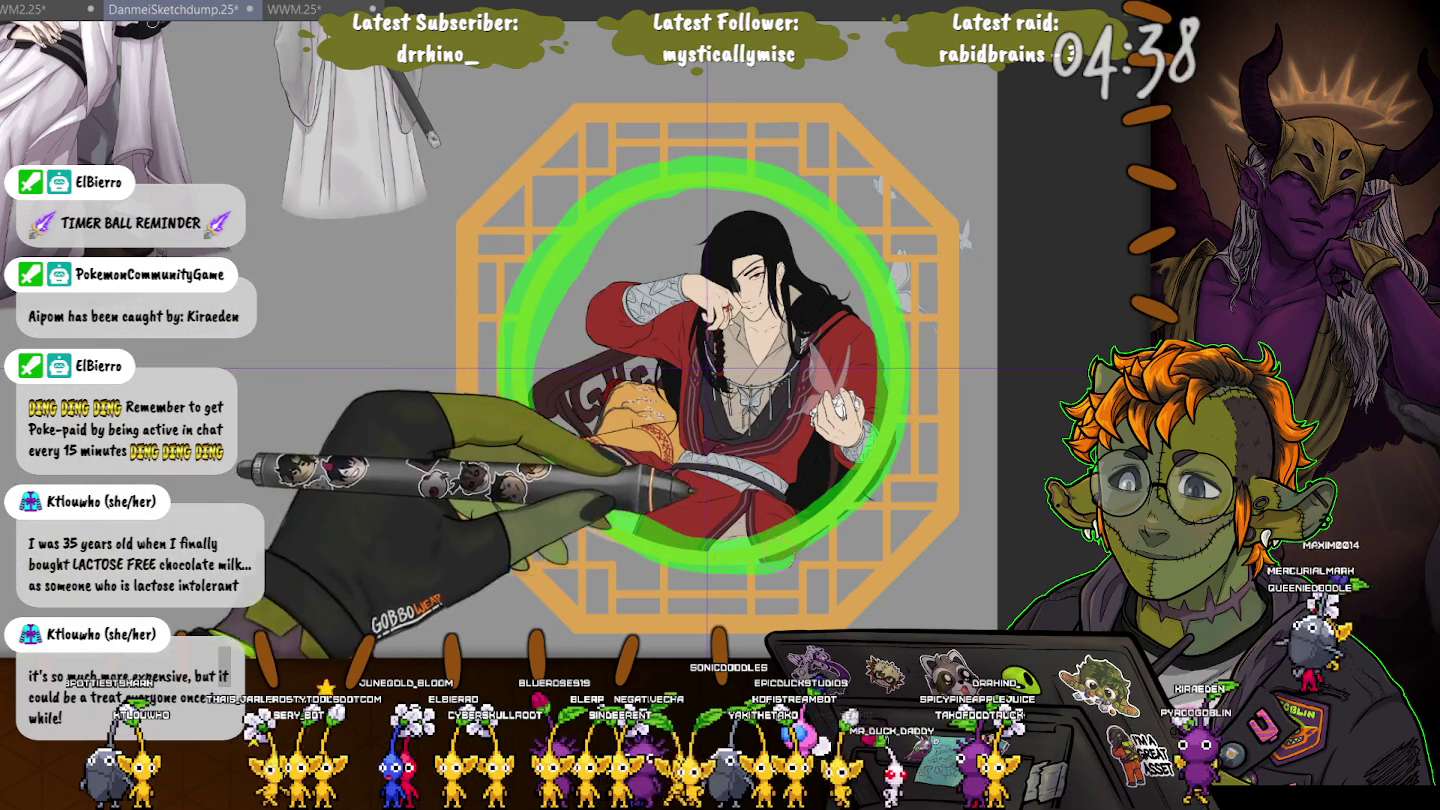
pyautogui.hotkey('ctrl', 'z')
pyautogui.moveTo(582, 514)
pyautogui.mouseDown()
pyautogui.moveTo(530, 330)
pyautogui.moveTo(630, 150)
pyautogui.moveTo(840, 200)
pyautogui.moveTo(880, 450)
pyautogui.moveTo(575, 515)
pyautogui.mouseUp()
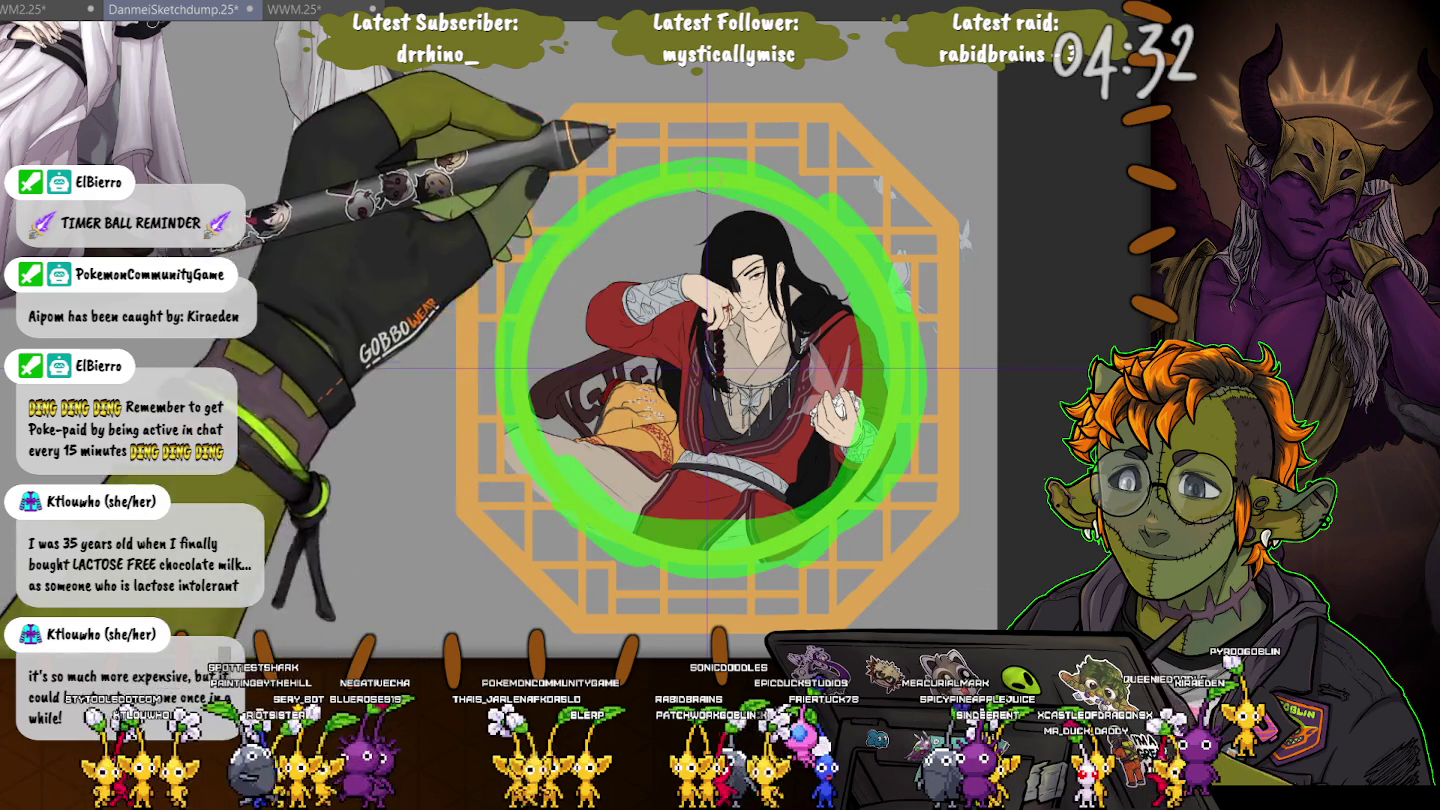
pyautogui.hotkey('ctrl', 'z')
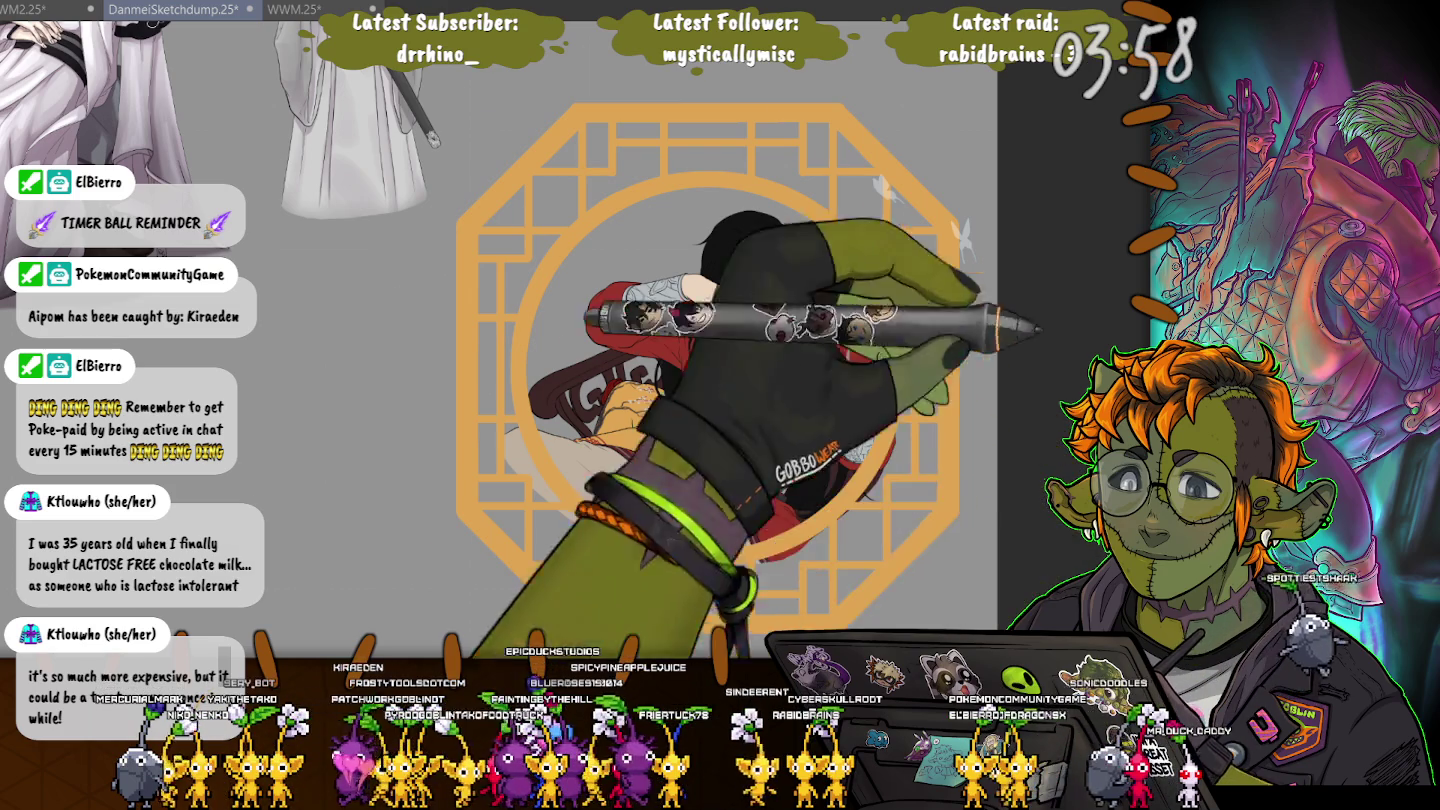
# Zoom to the face and chest, then lasso the right-side butterflies and the hand's butterfly
pyautogui.scroll(5, 783, 337)
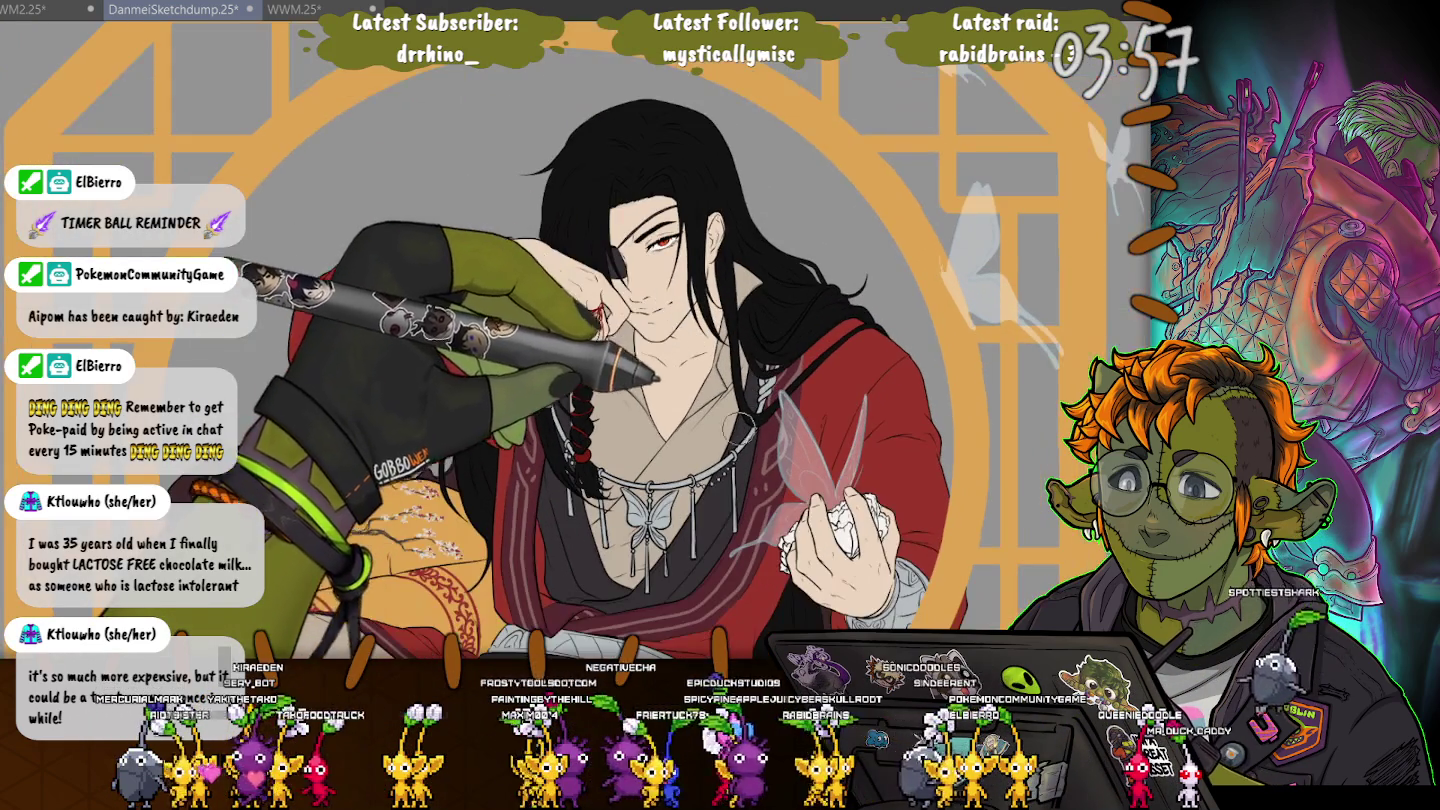
pyautogui.scroll(3, 783, 337)
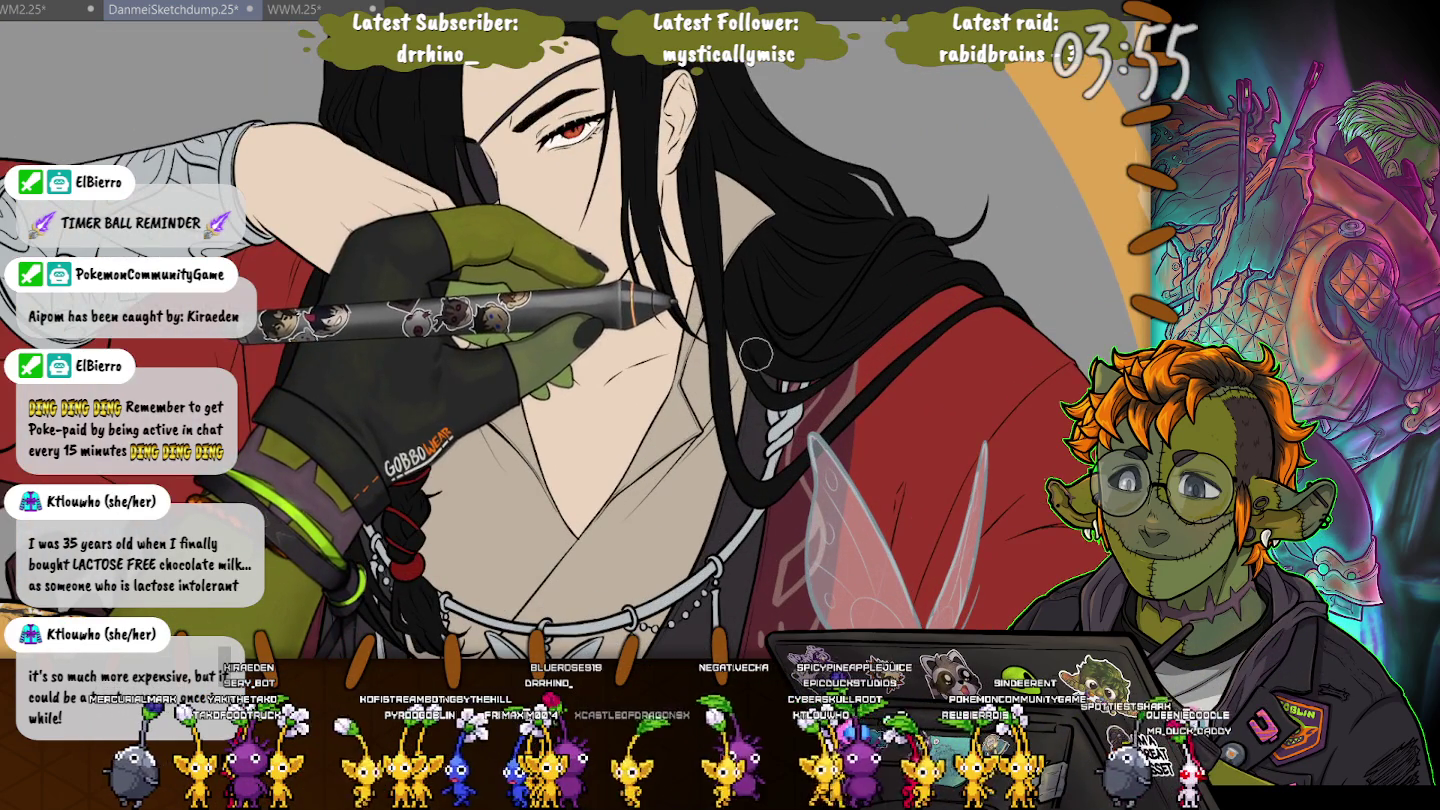
pyautogui.scroll(-2, 756, 352)
pyautogui.scroll(-2, 756, 352)
pyautogui.scroll(-2, 756, 352)
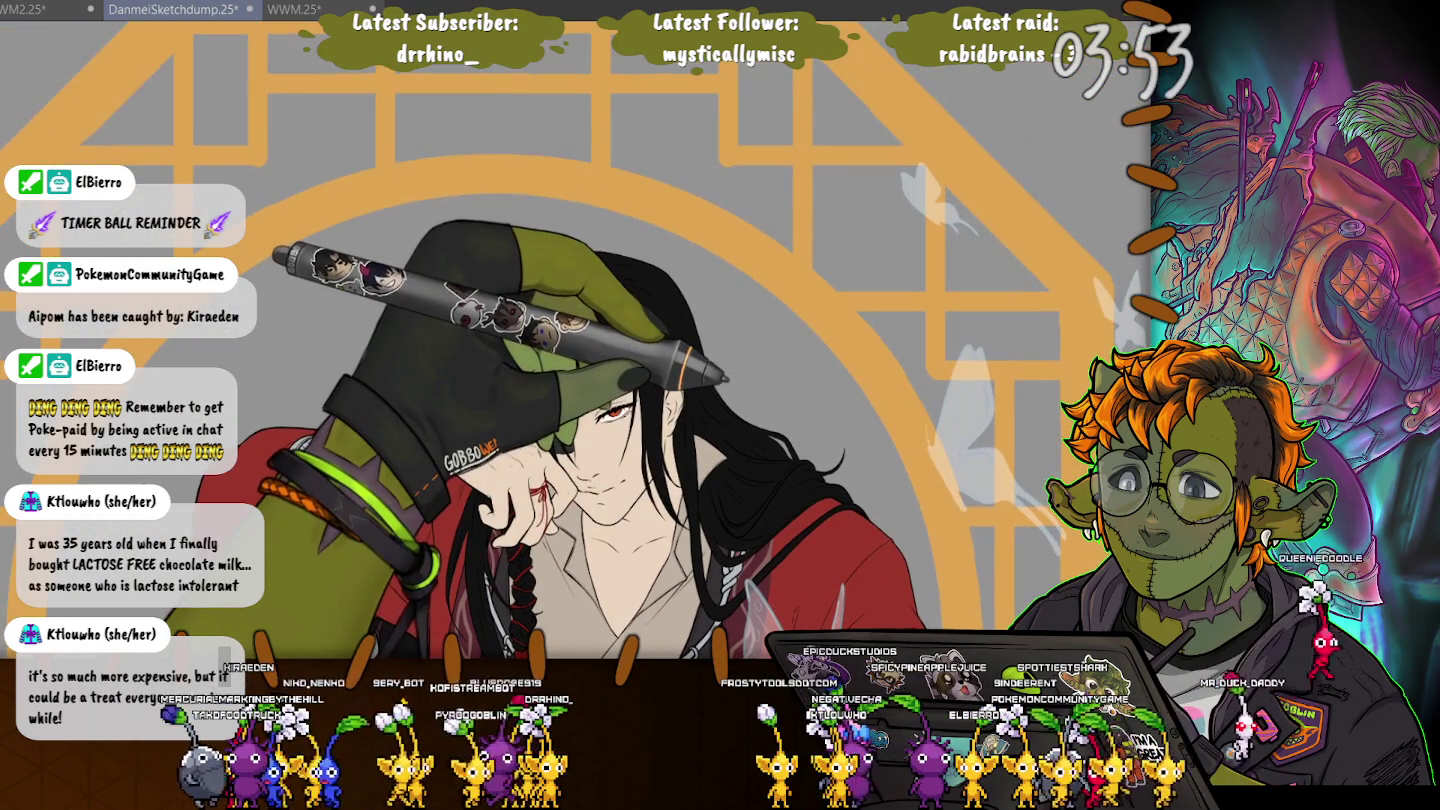
pyautogui.moveTo(620, 296); pyautogui.dragTo(600, 136)
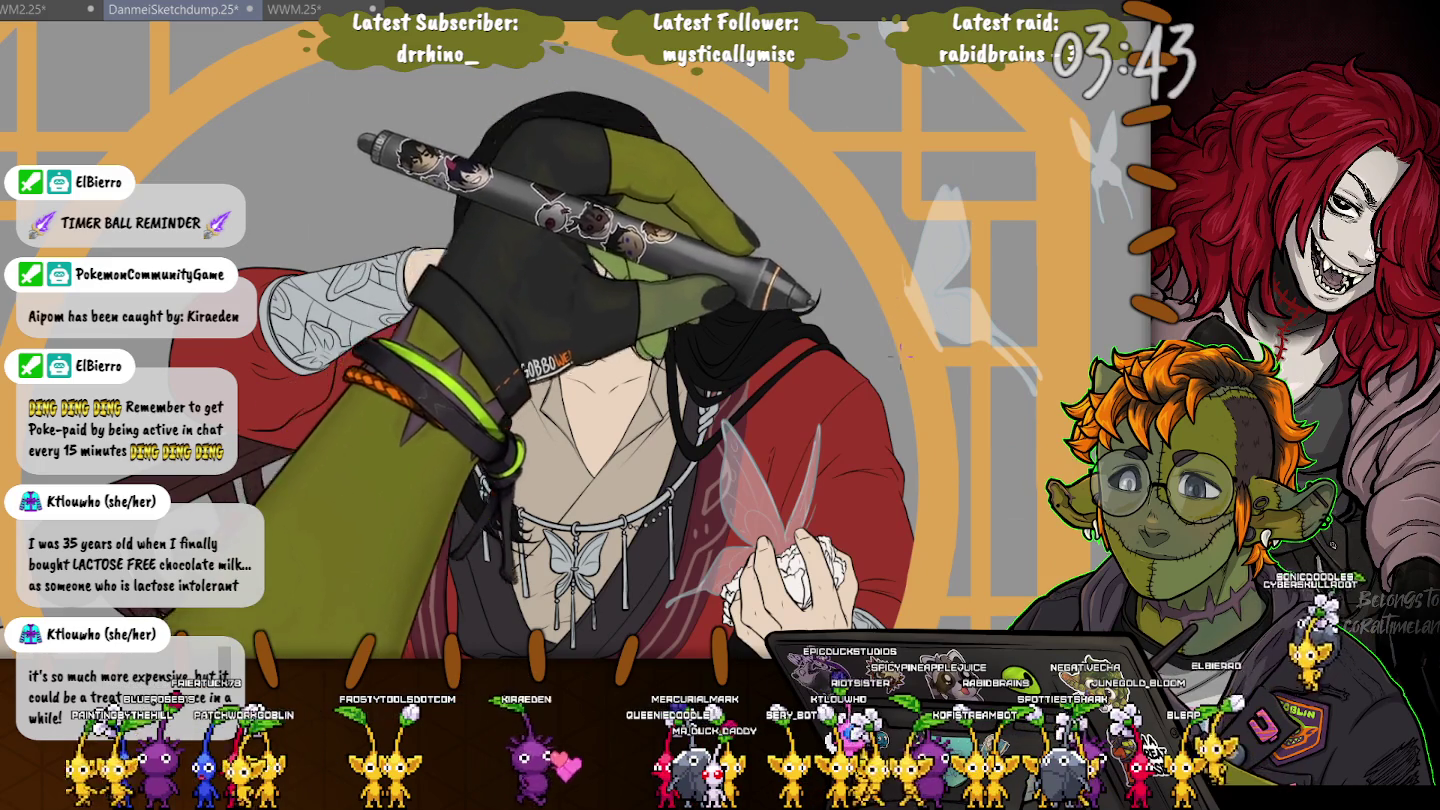
pyautogui.moveTo(908, 358); pyautogui.dragTo(910, 362)
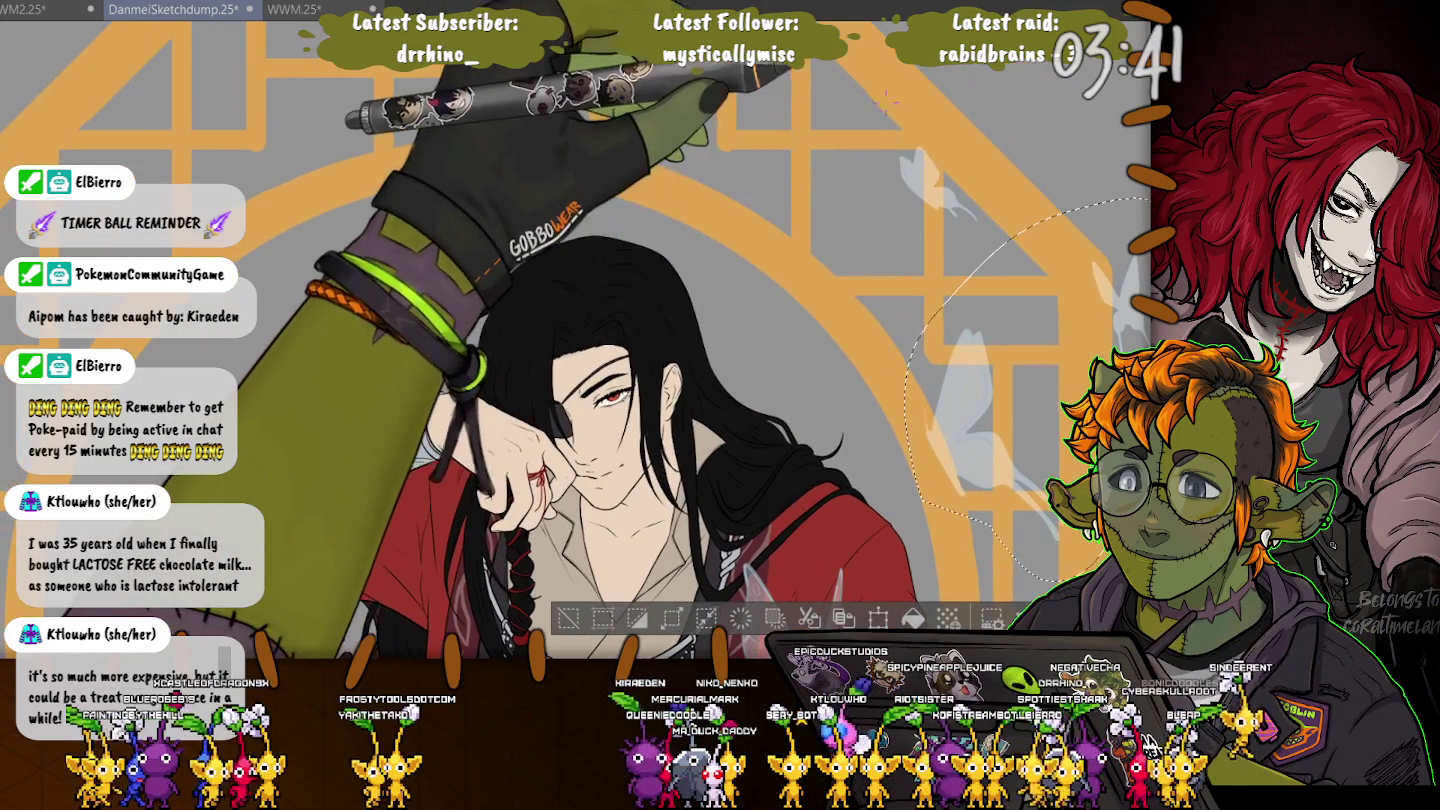
pyautogui.scroll(-5, 576, 330)
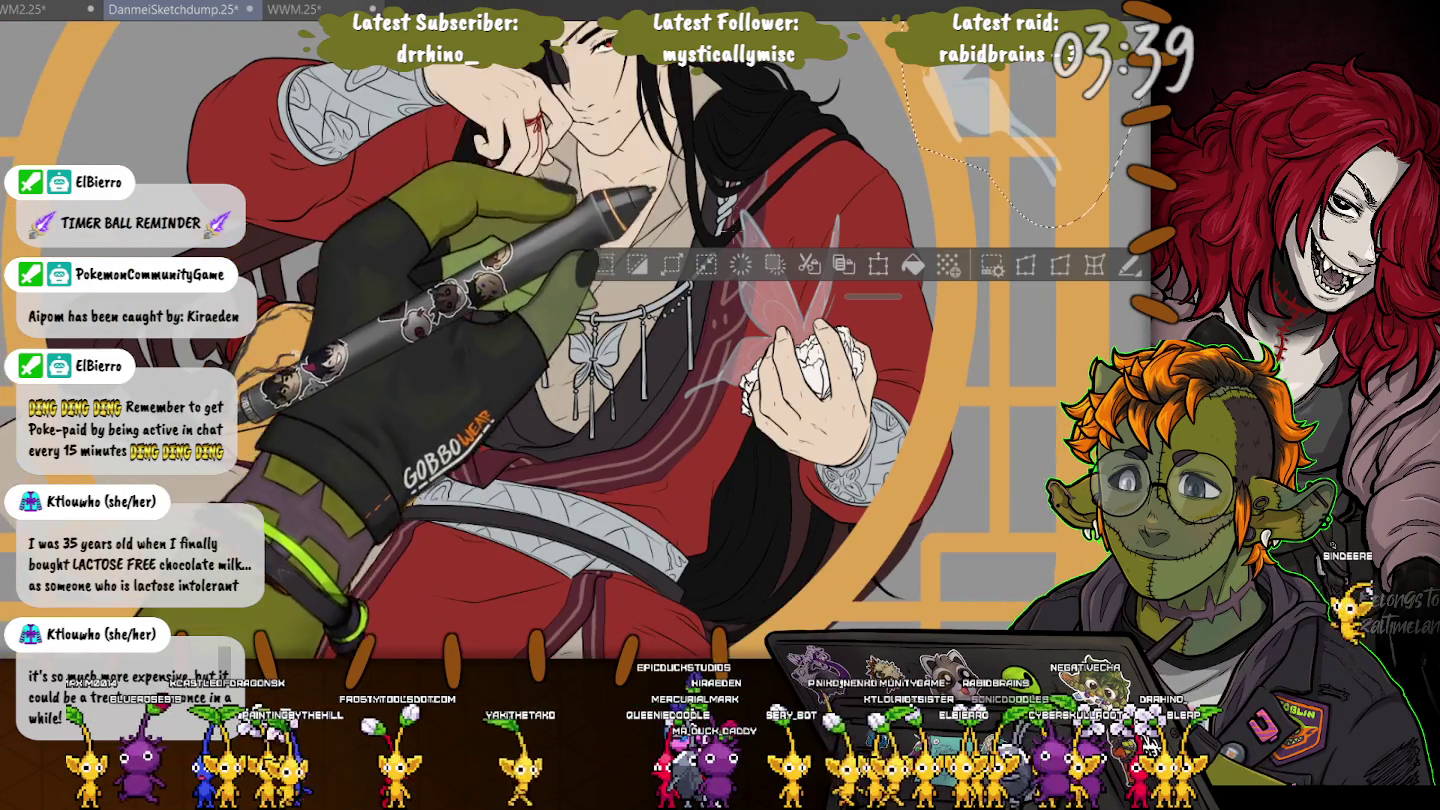
pyautogui.moveTo(770, 180); pyautogui.dragTo(700, 200)
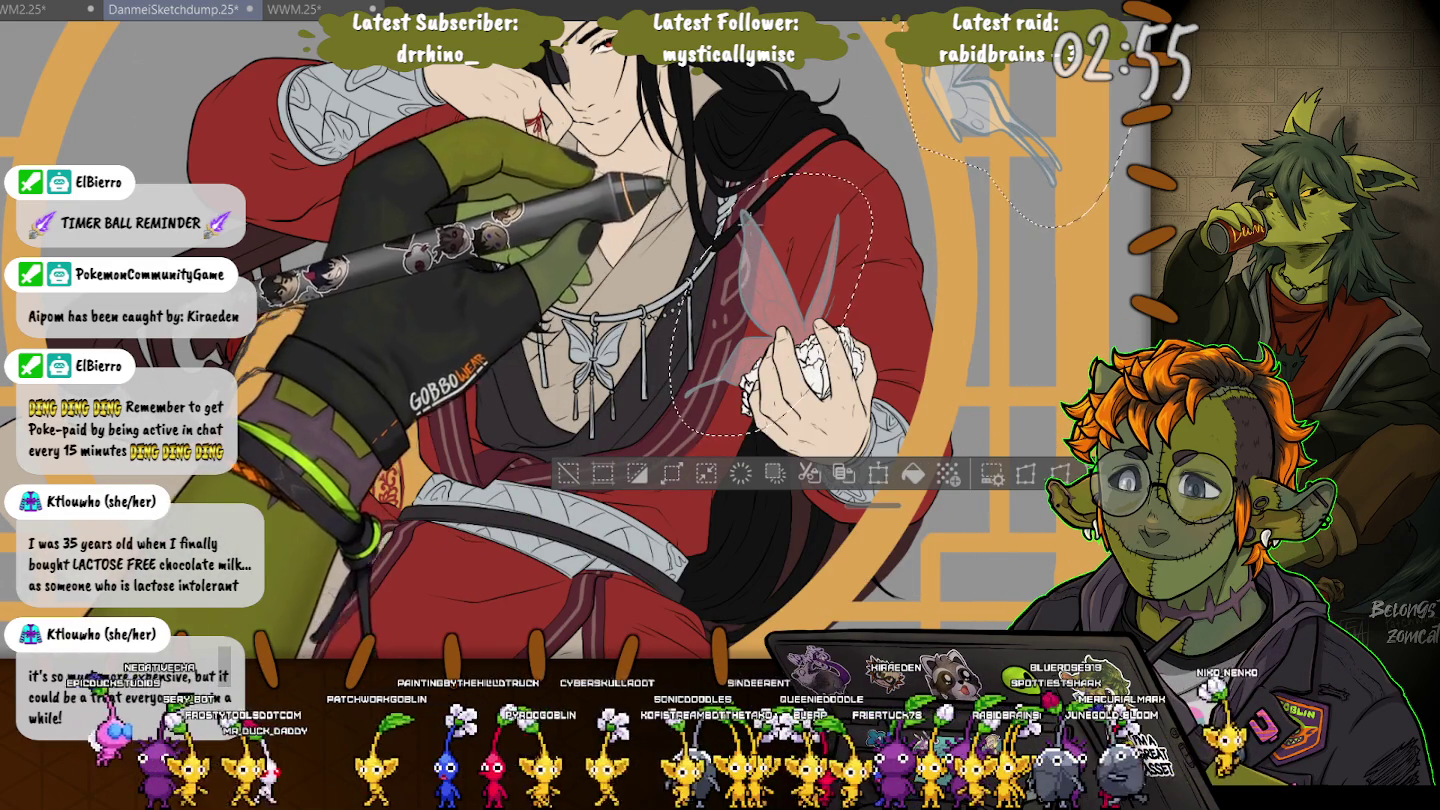
# Drop both butterfly selections and zoom out to view the whole figure in its frame
pyautogui.hotkey('ctrl', 'z')
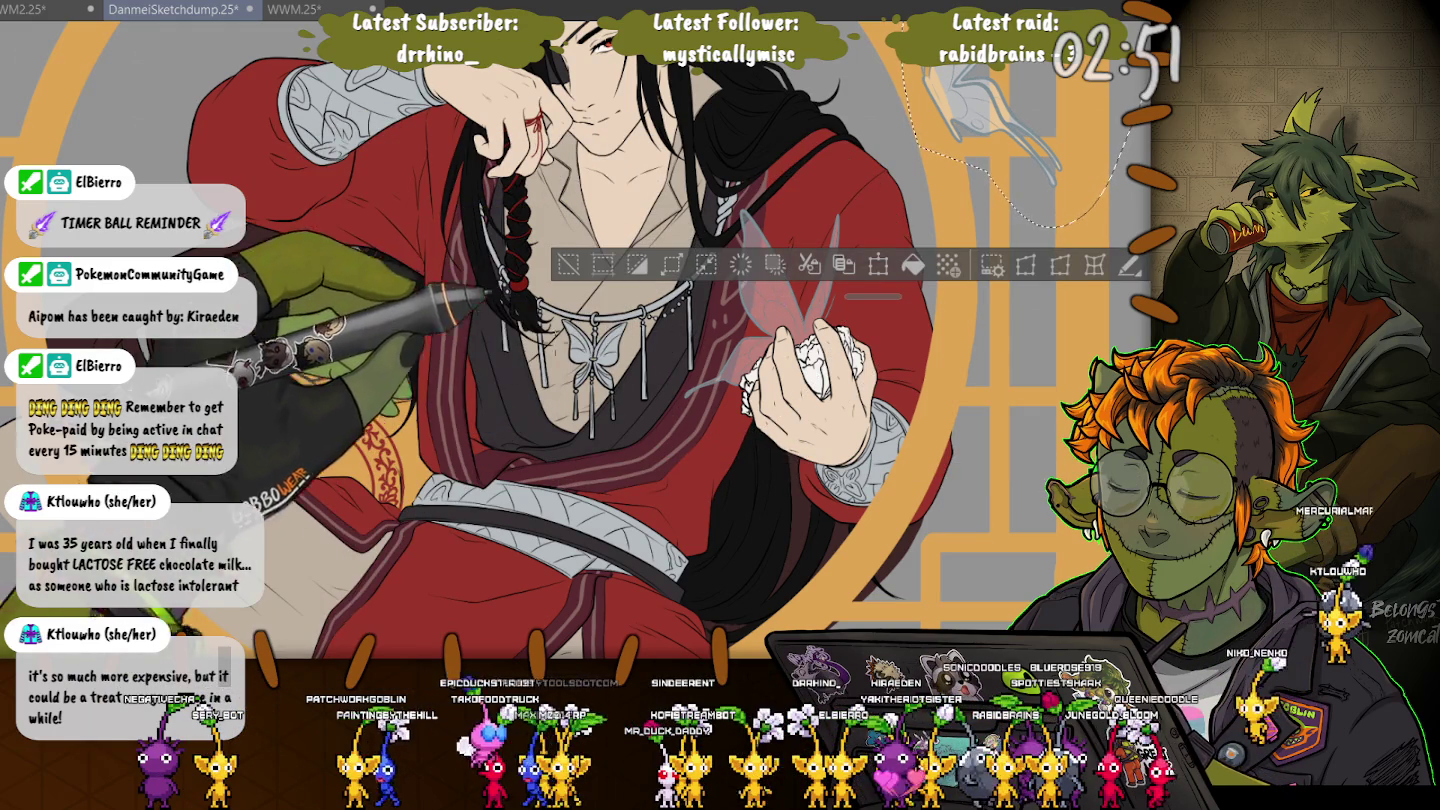
pyautogui.hotkey('ctrl', 'd')
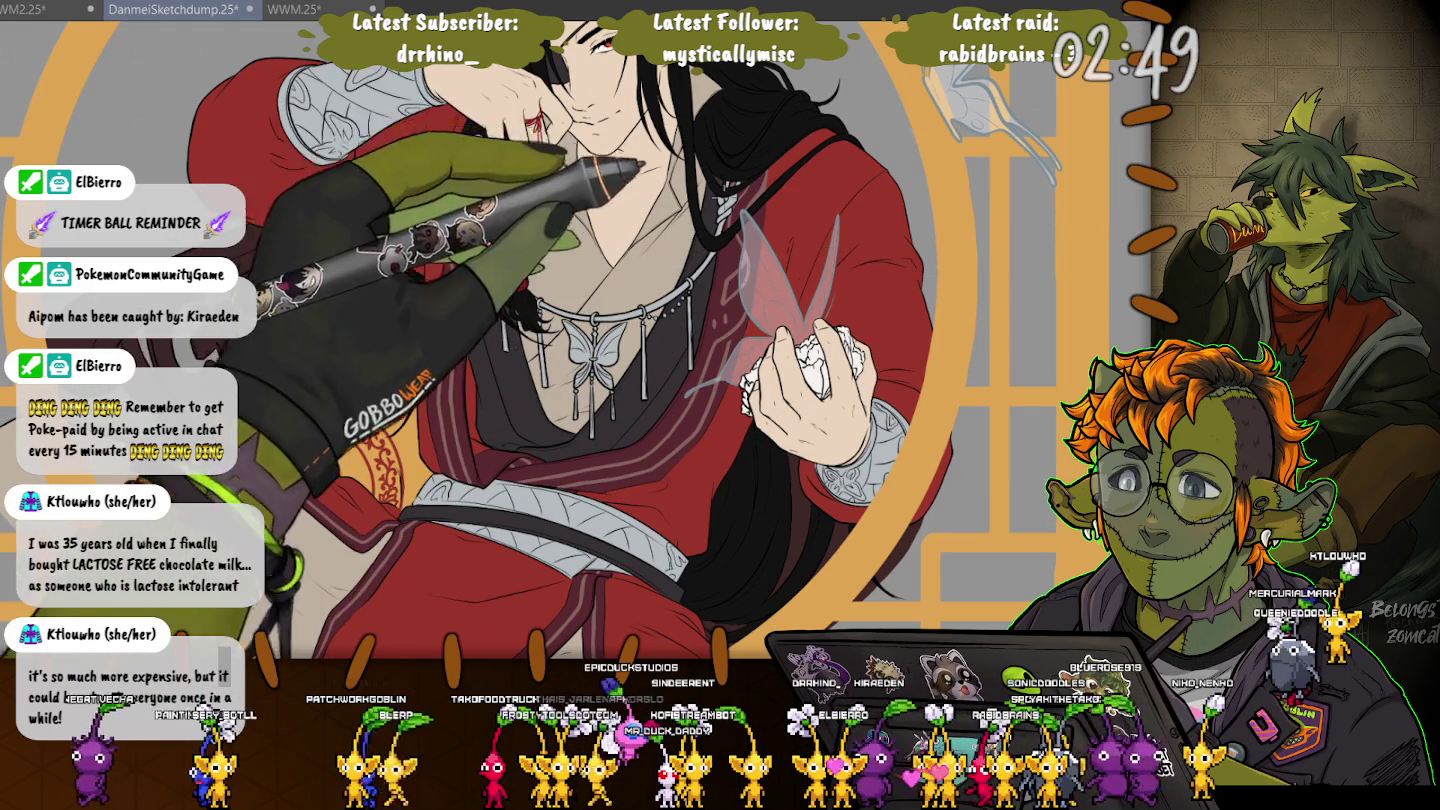
pyautogui.moveTo(597, 100); pyautogui.dragTo(597, 264)
pyautogui.scroll(-3, 597, 264)
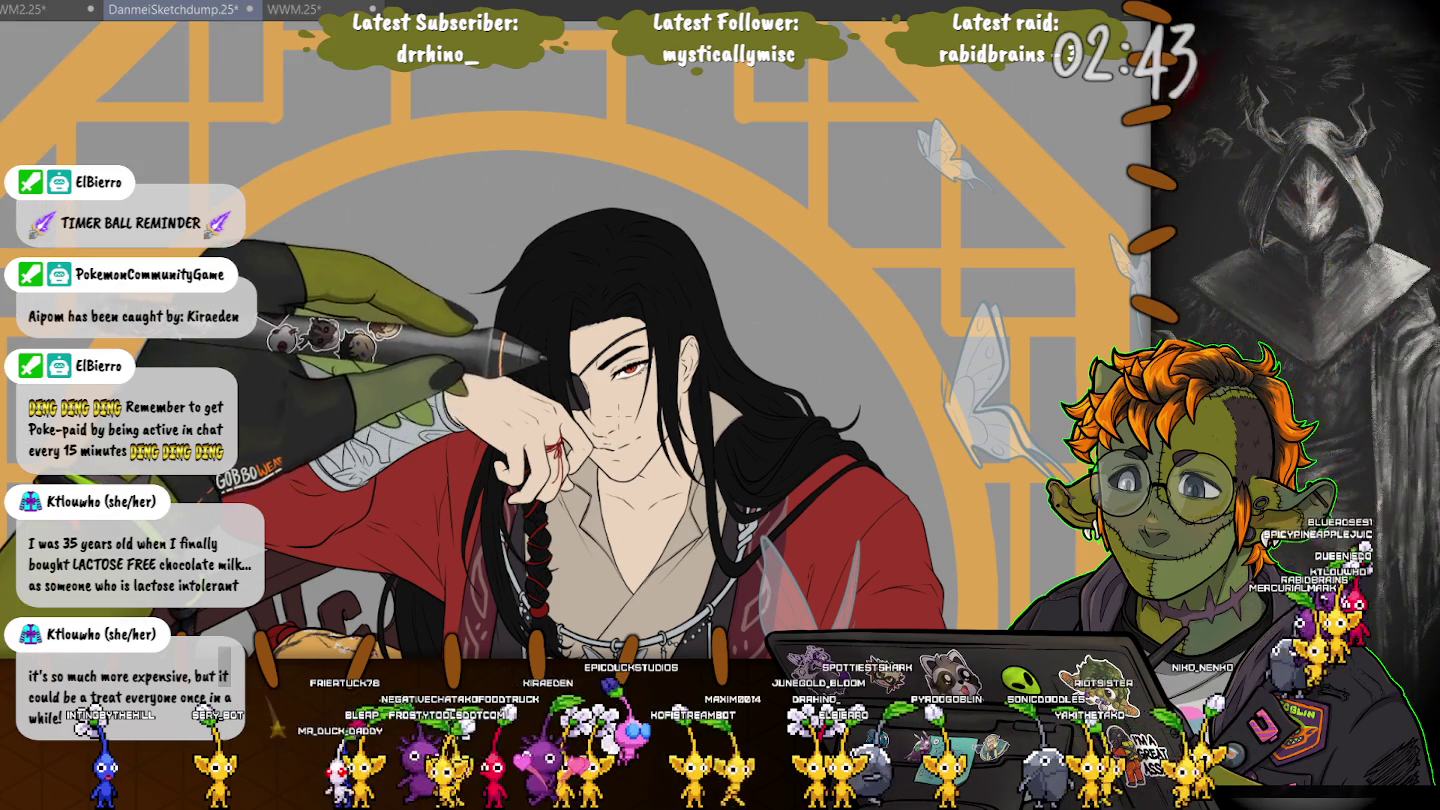
pyautogui.scroll(-3, 620, 350)
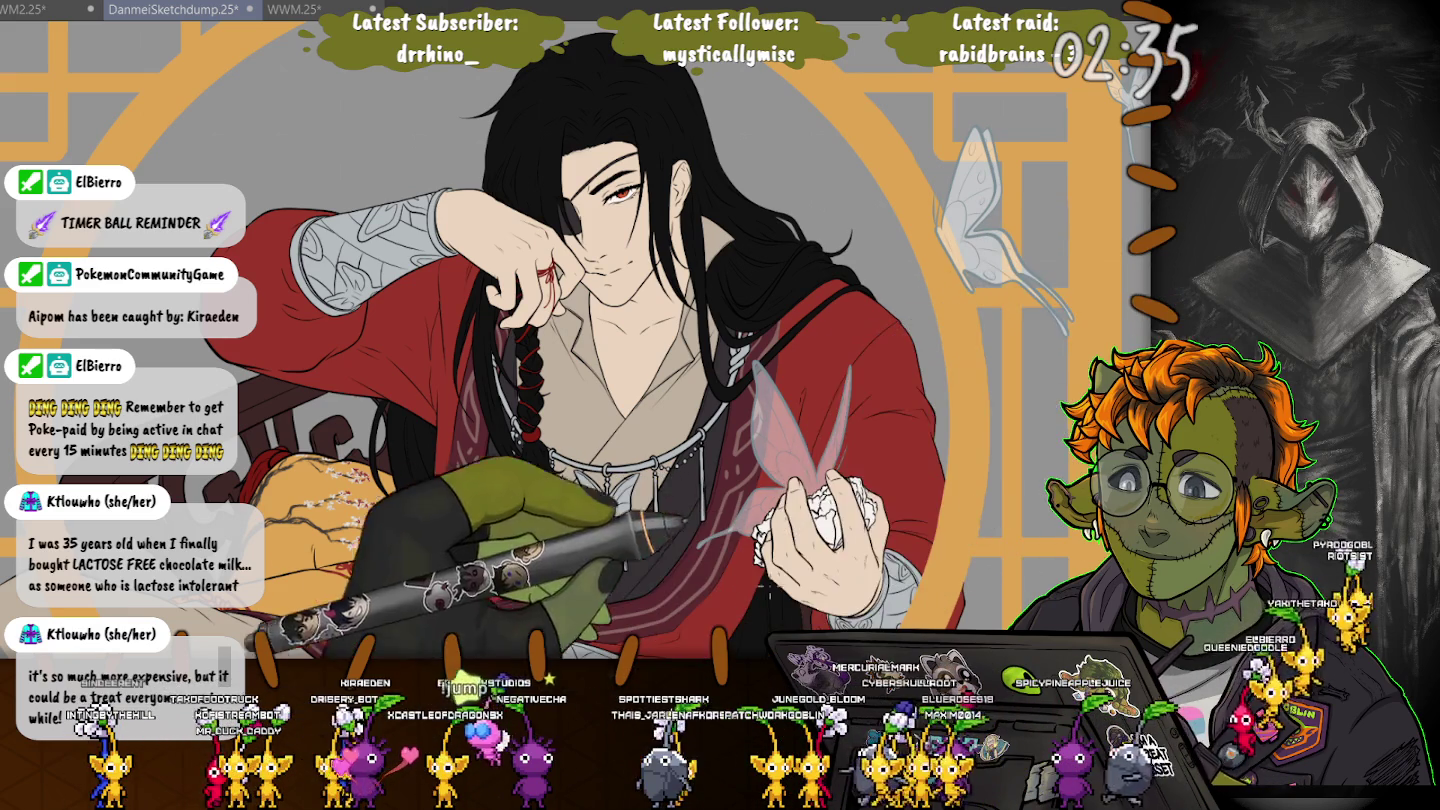
pyautogui.hotkey('ctrl', '-')
pyautogui.hotkey('ctrl', '+')
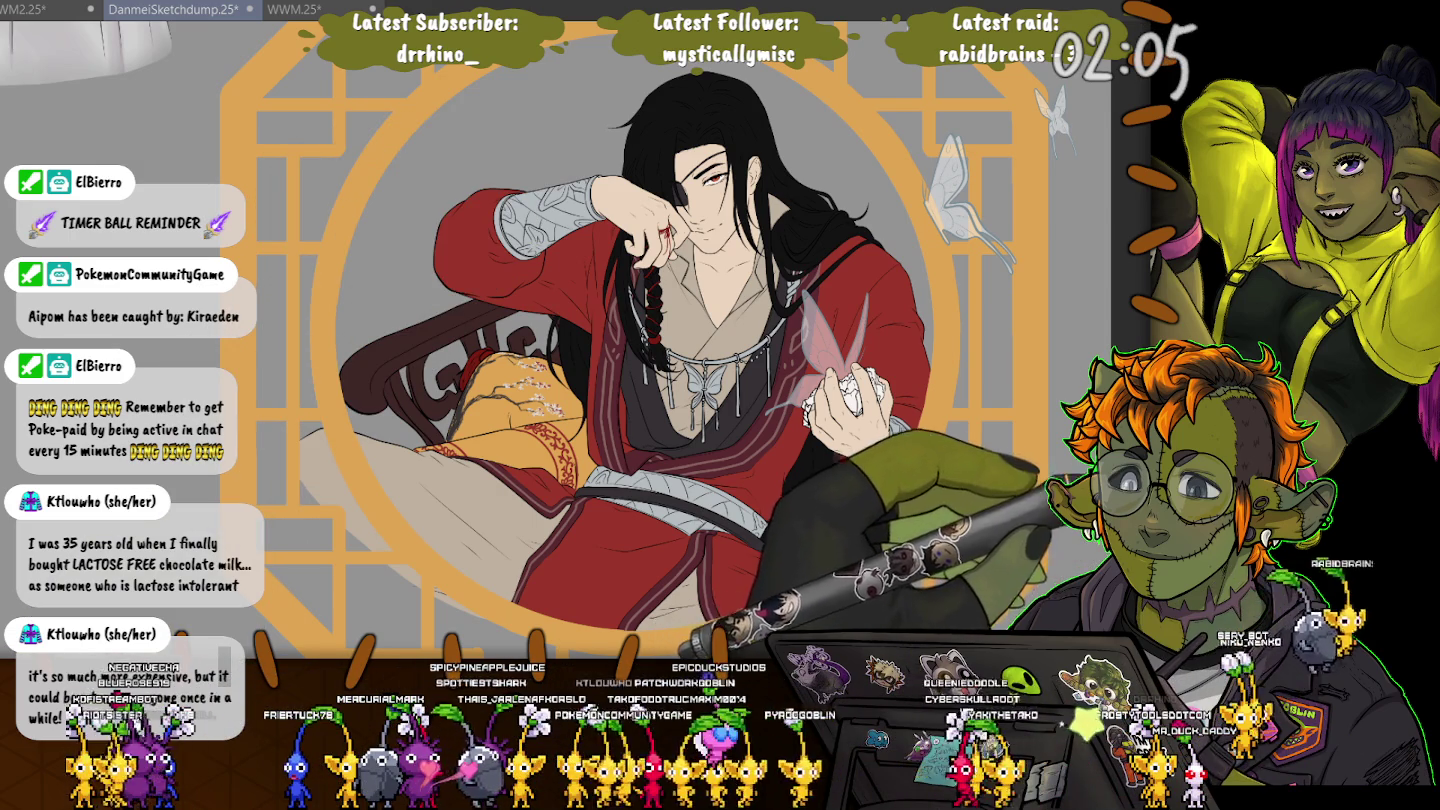
# Hide and restore the circular frame, then revert the butterflies to faint sketch outlines
pyautogui.hotkey('ctrl', 'z')
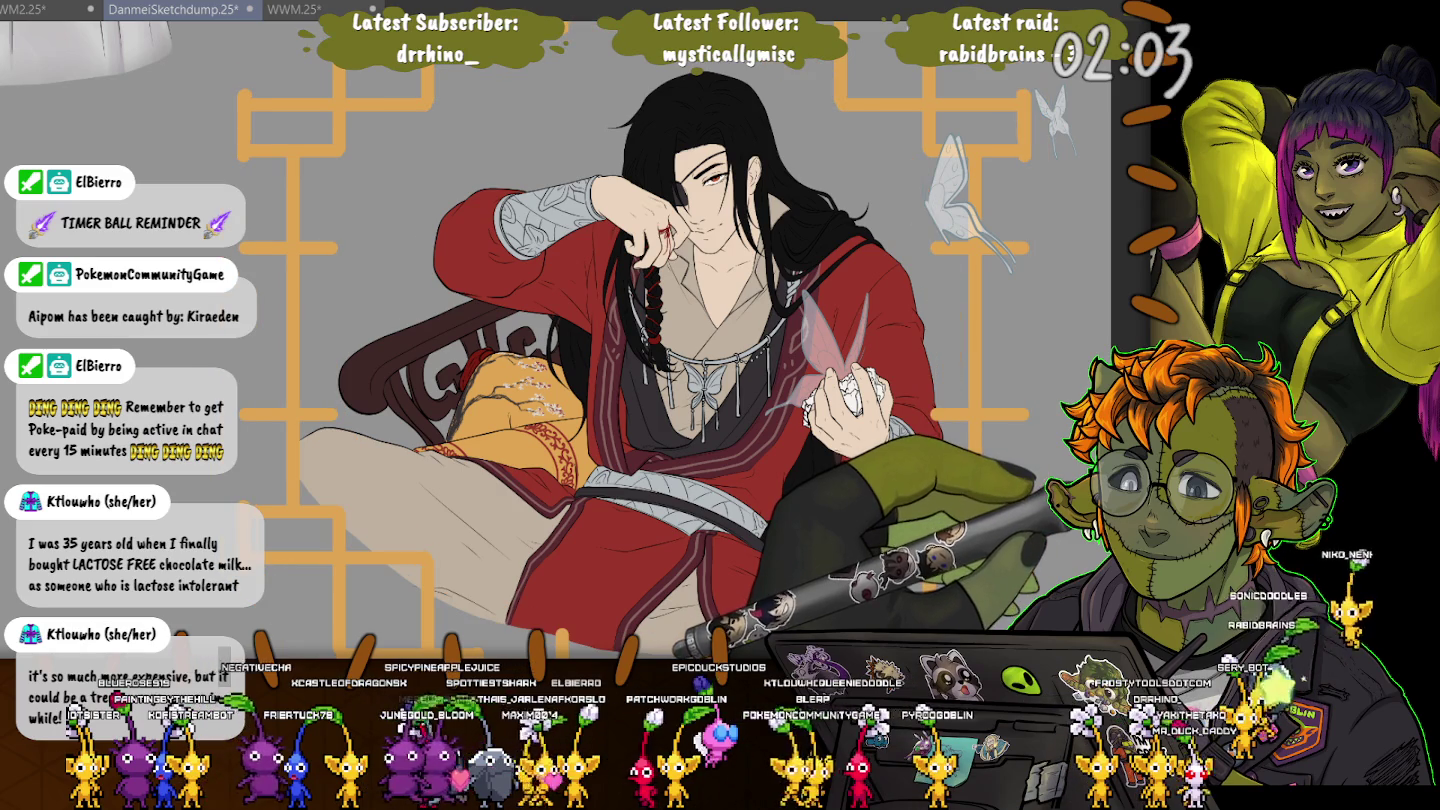
pyautogui.hotkey('ctrl', 'y')
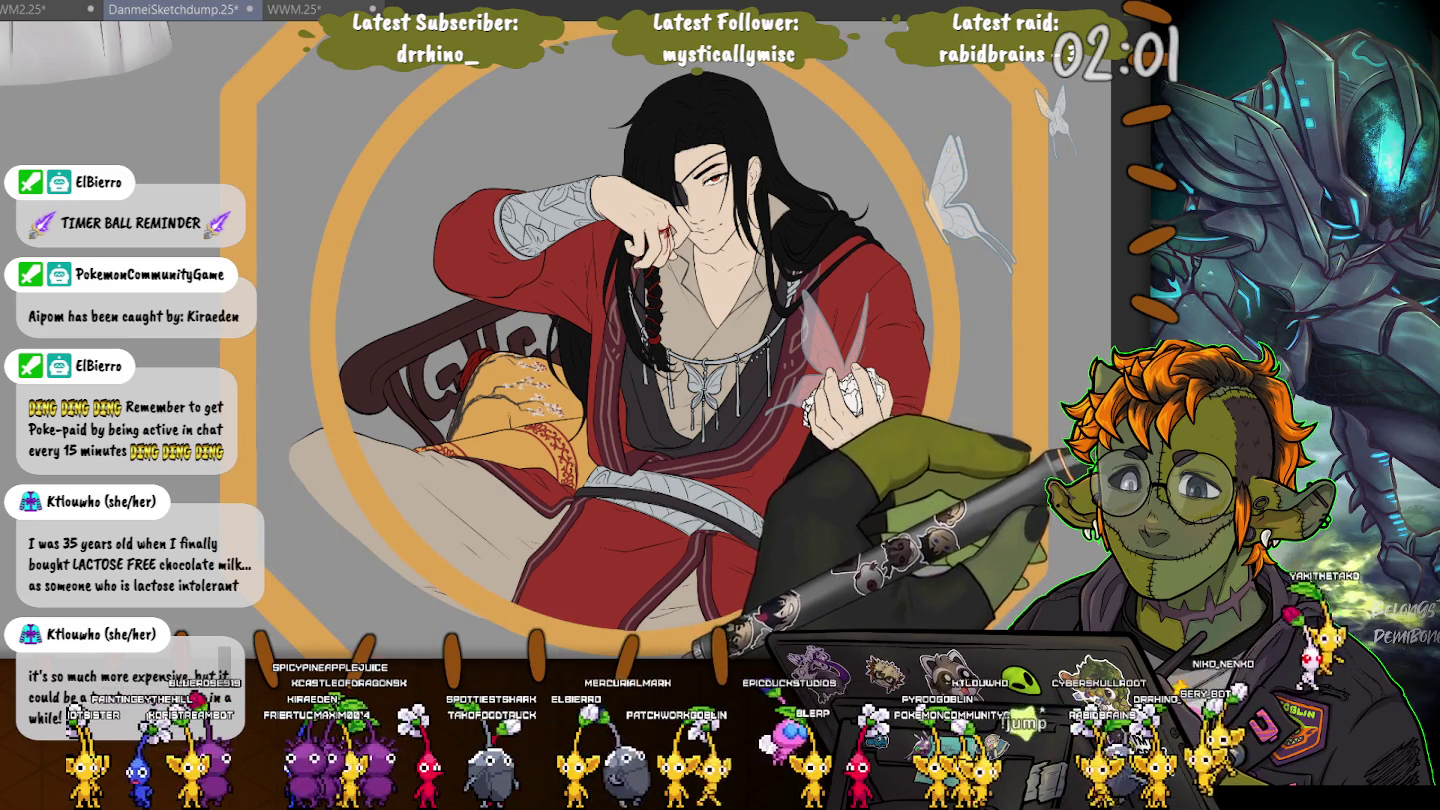
pyautogui.hotkey('ctrl', 'z')
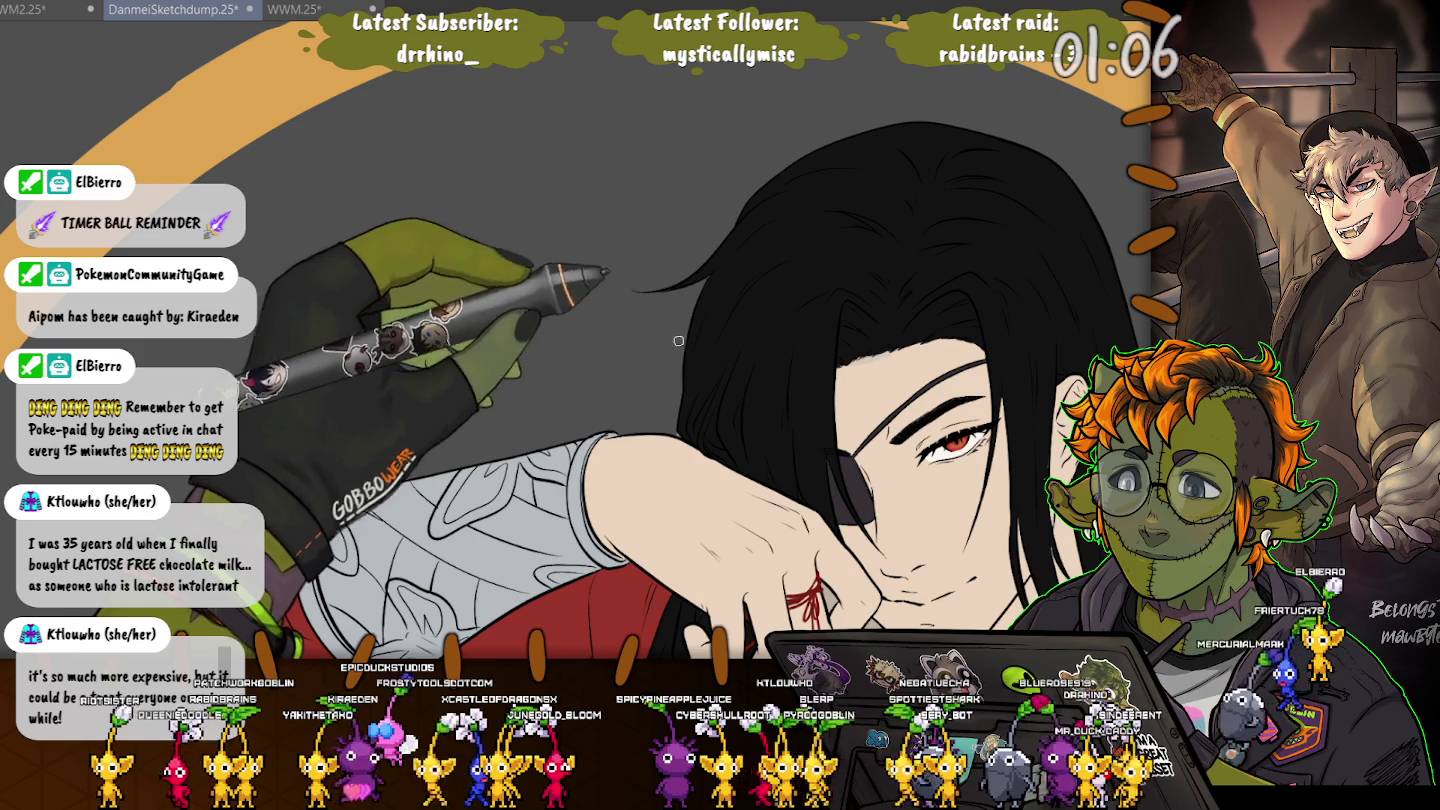
pyautogui.moveTo(700, 300); pyautogui.dragTo(596, 375)
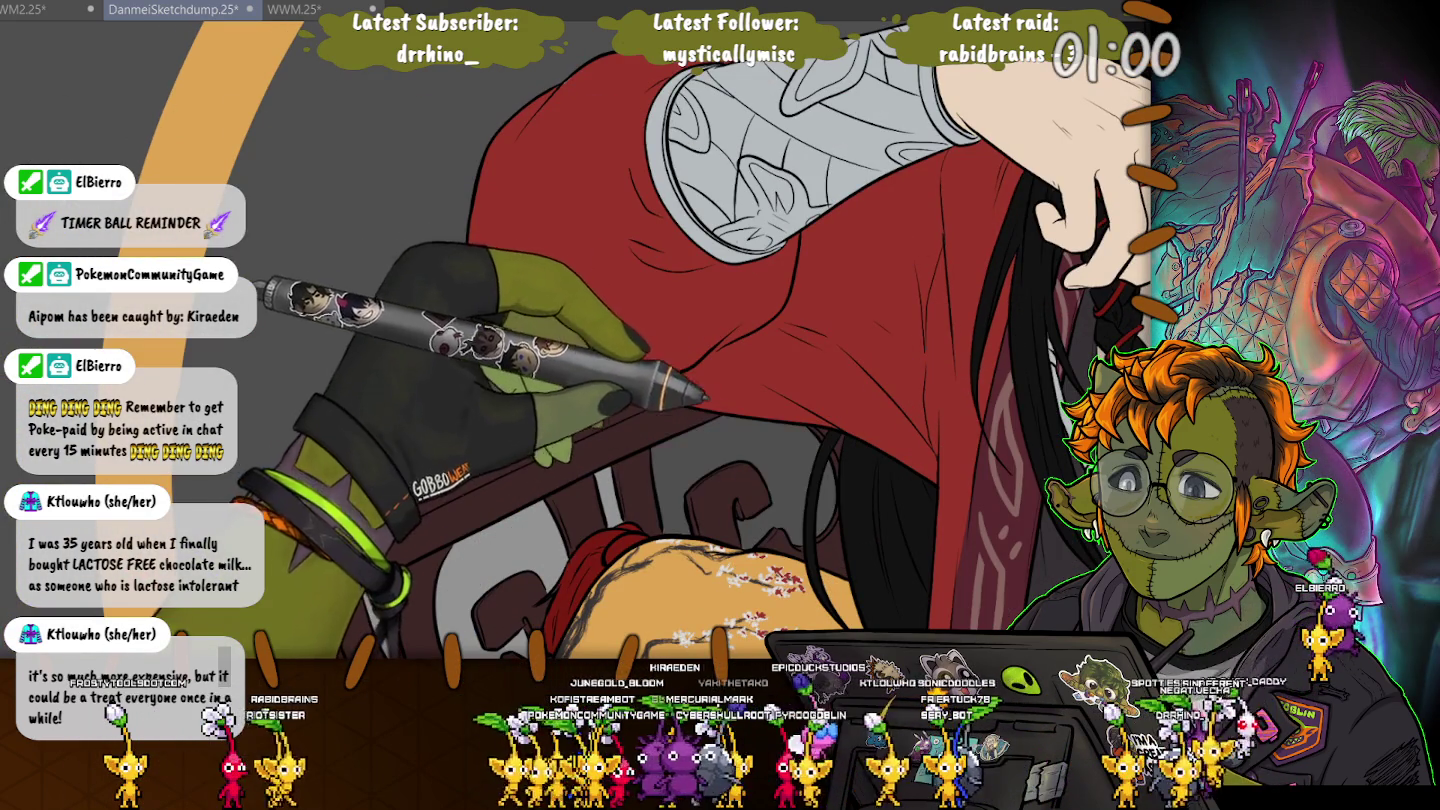
pyautogui.moveTo(760, 580)
pyautogui.mouseDown()
pyautogui.moveTo(780, 480)
pyautogui.moveTo(830, 380)
pyautogui.mouseUp()
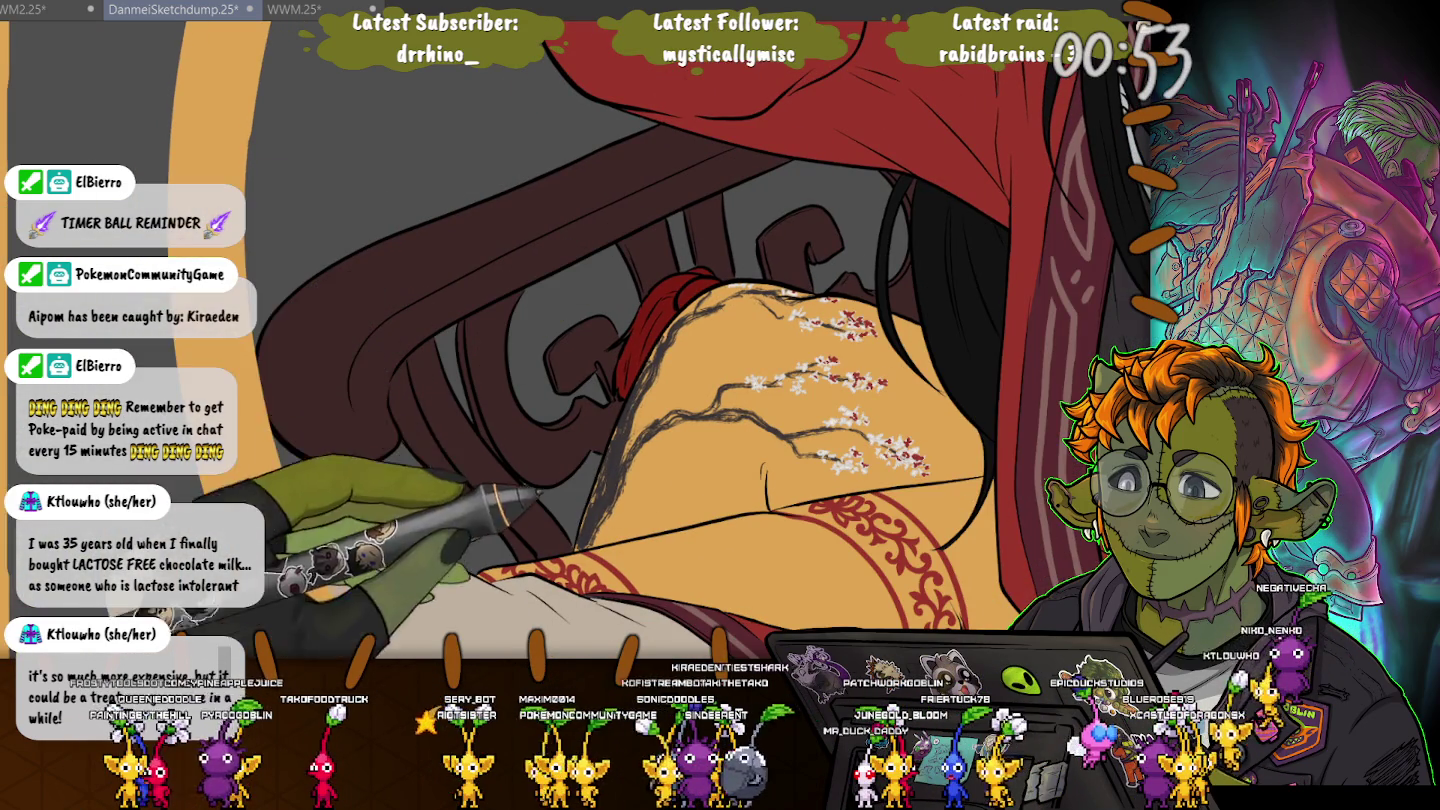
pyautogui.moveTo(463, 397); pyautogui.dragTo(574, 365)
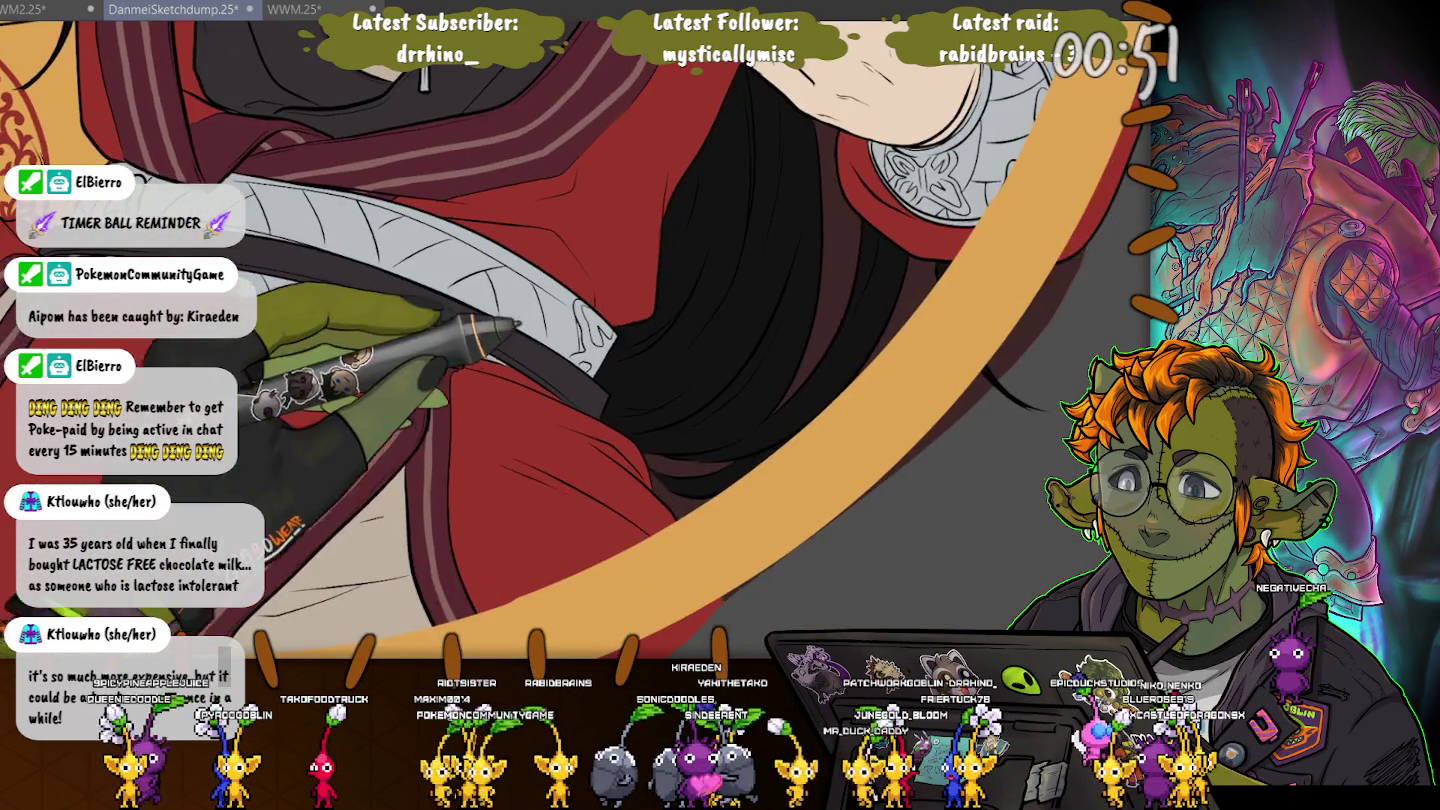
pyautogui.moveTo(515, 322); pyautogui.dragTo(613, 327)
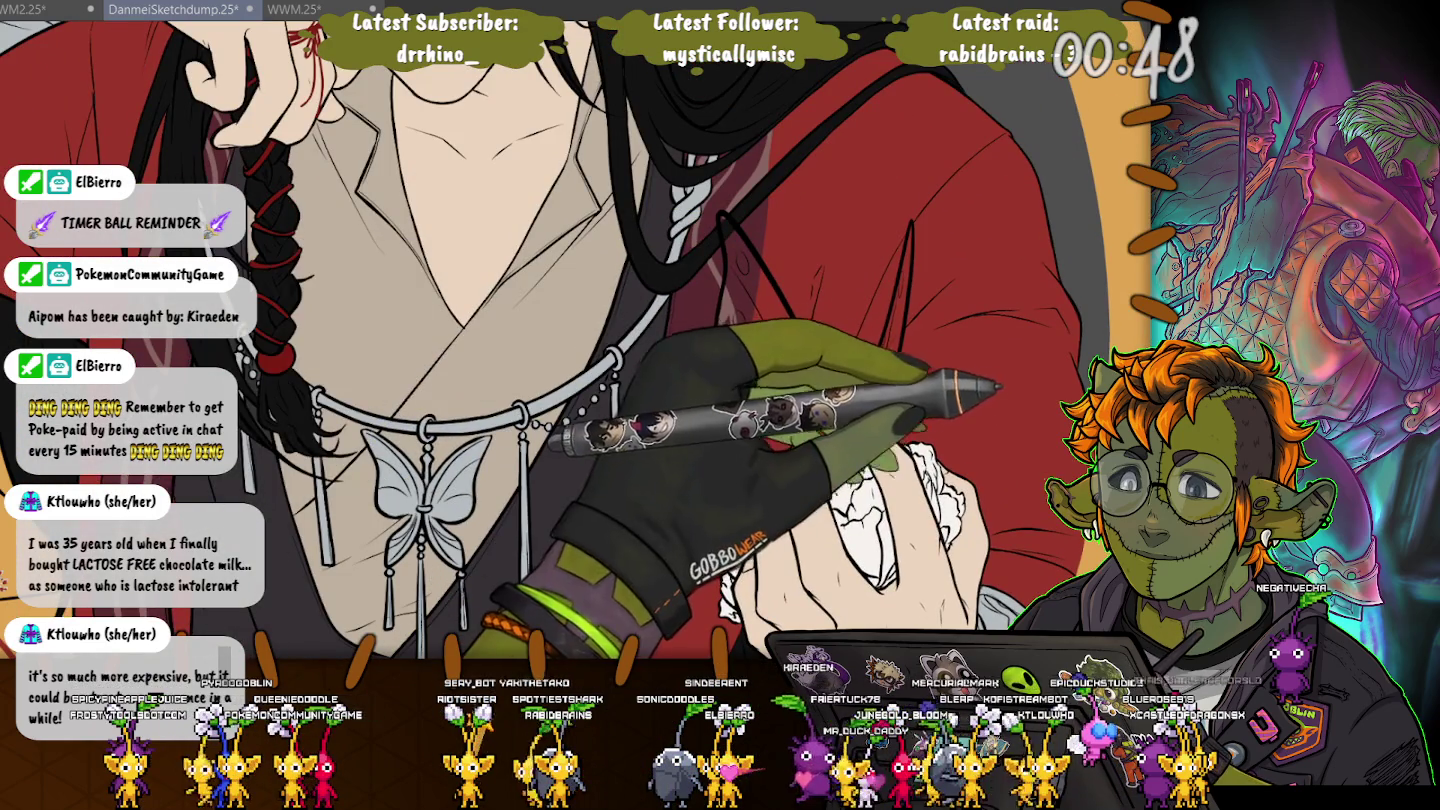
pyautogui.hotkey('ctrl', '0')
pyautogui.hotkey('ctrl', '-')
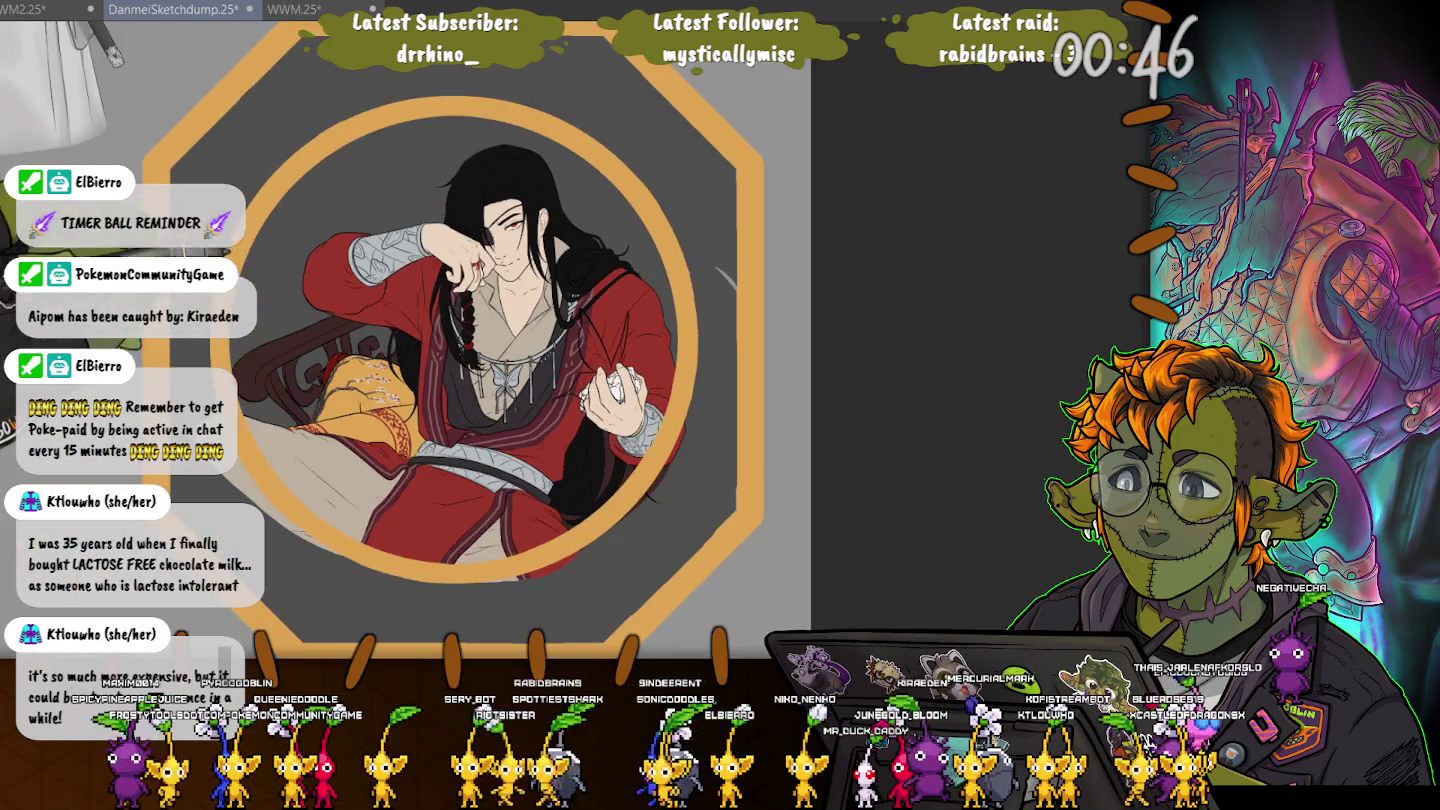
# Zoom between the whole illustration and the figure's chest and hand, then clear the circular selection
pyautogui.hotkey('ctrl', '-')
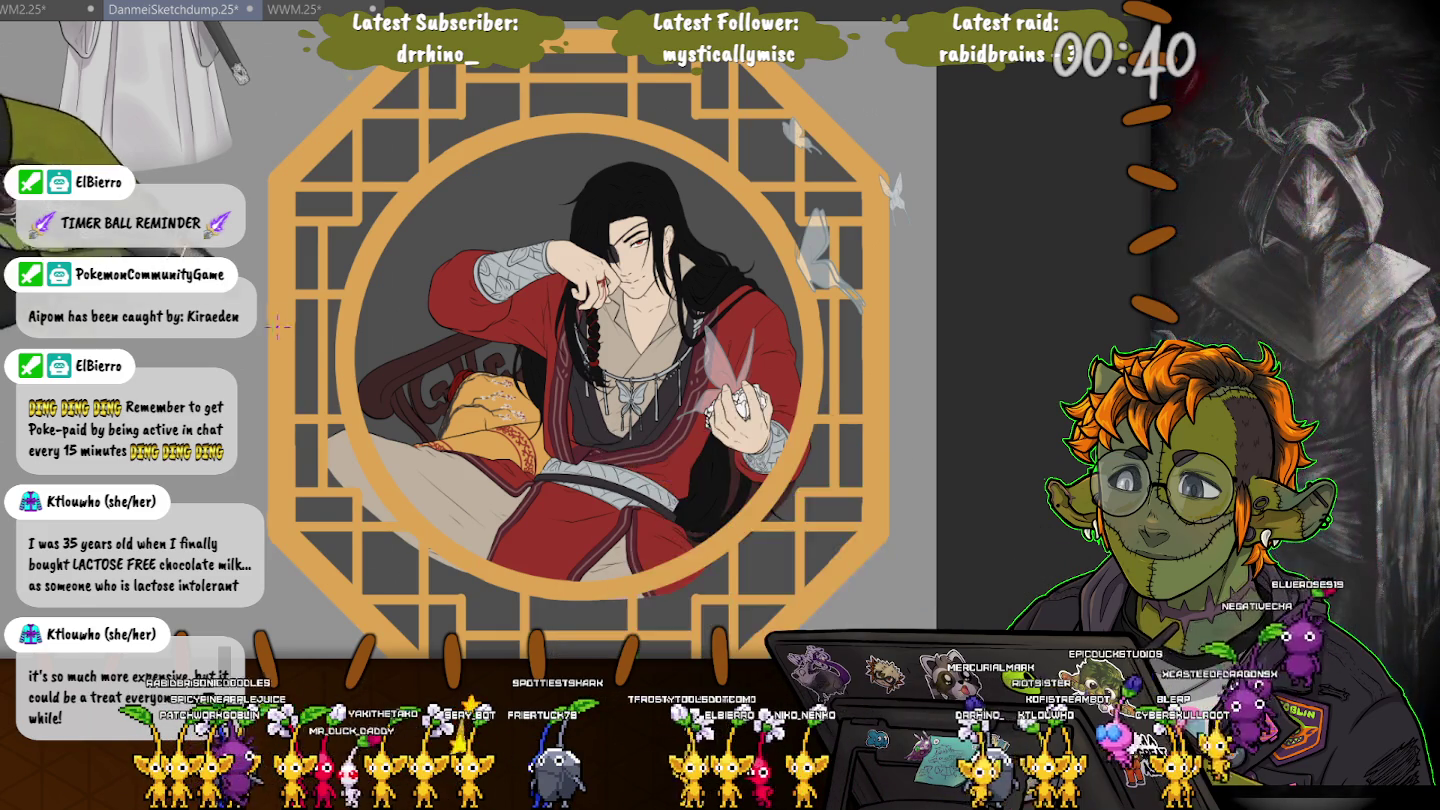
pyautogui.hotkey('ctrl', '+')
pyautogui.hotkey('ctrl', '+')
pyautogui.hotkey('ctrl', '-')
pyautogui.hotkey('ctrl', '-')
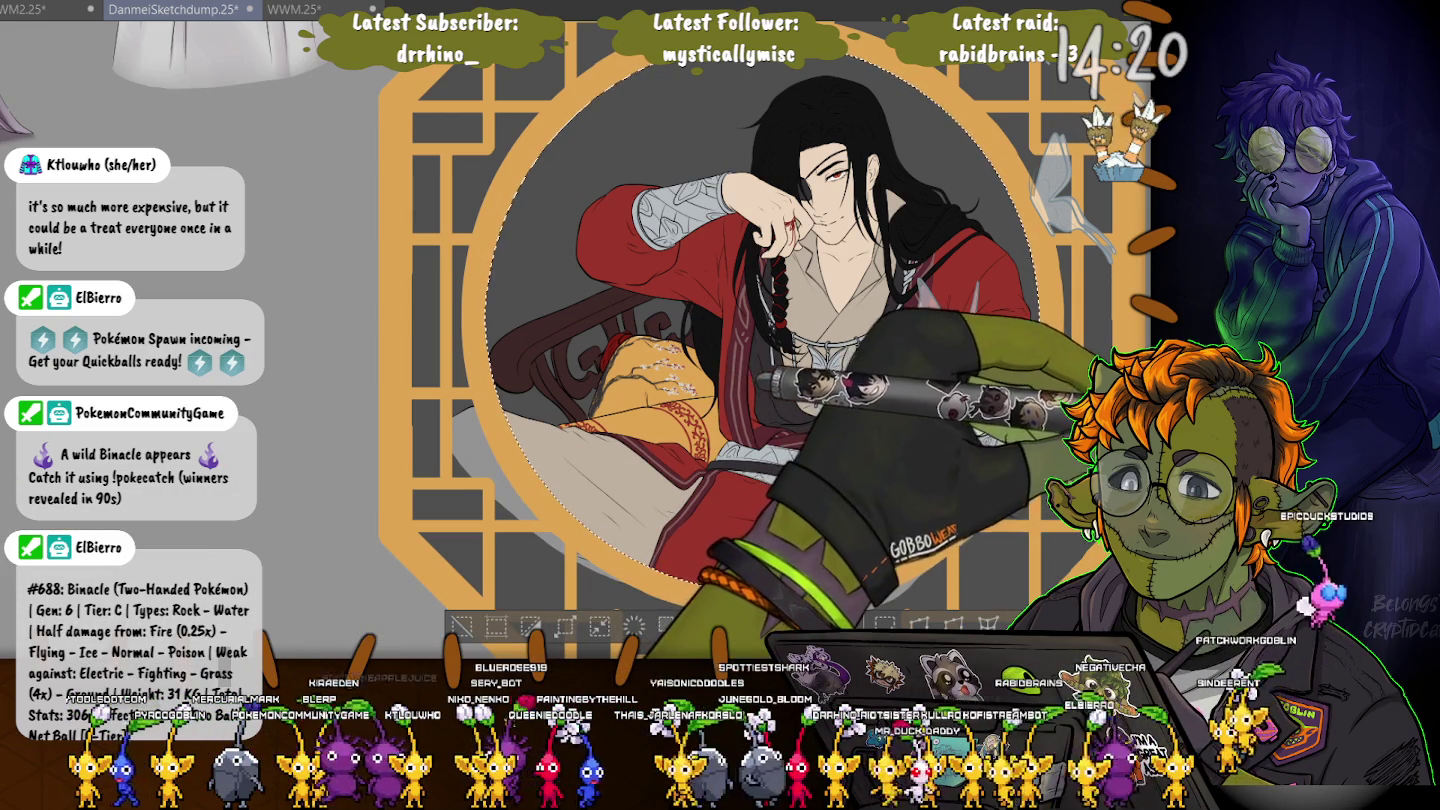
pyautogui.hotkey('ctrl', 'd')
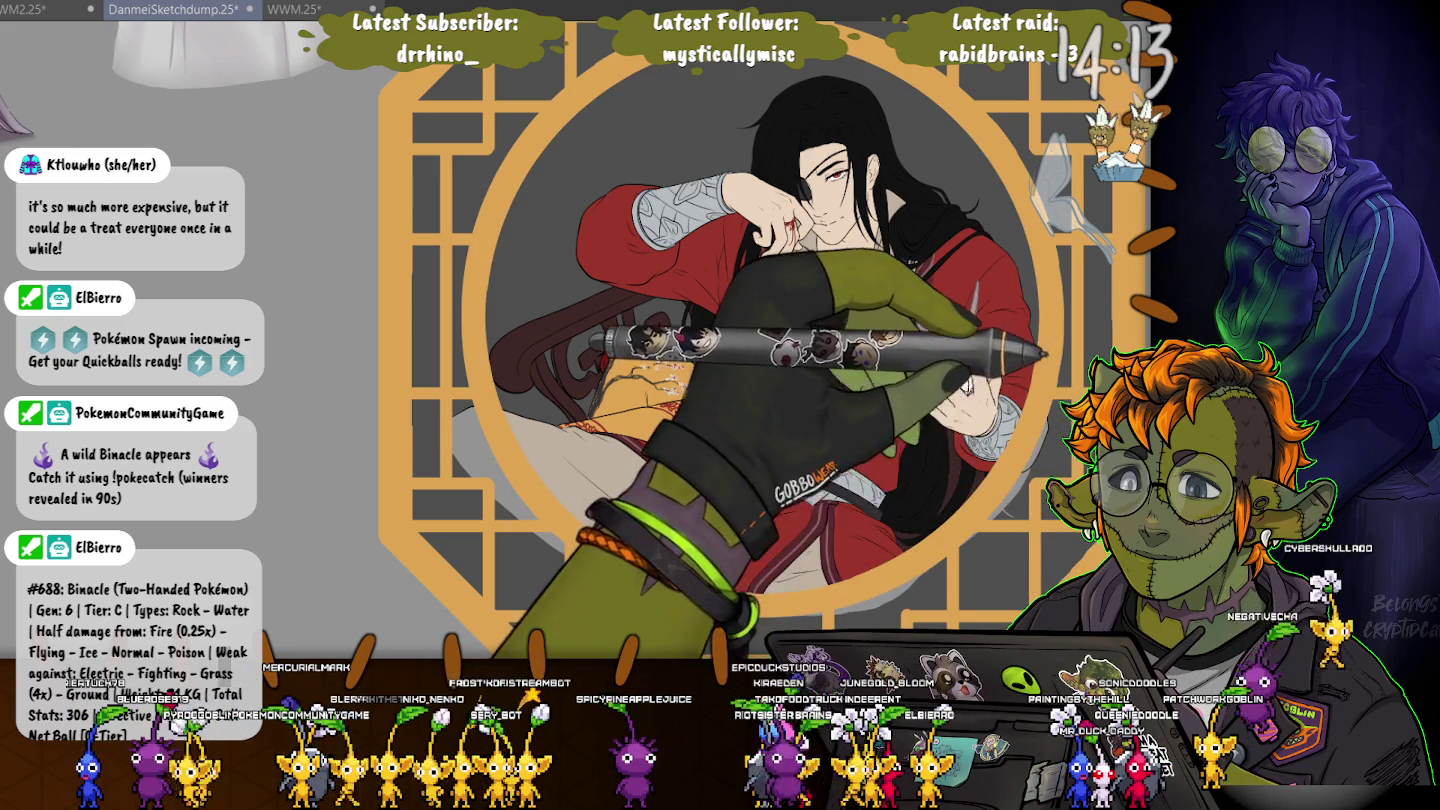
# Reselect and clear the circular opening, zoom out to the full octagon, and lasso the upper-right butterfly
pyautogui.hotkey('ctrl', 'shift', 'd')
pyautogui.hotkey('ctrl', 'd')
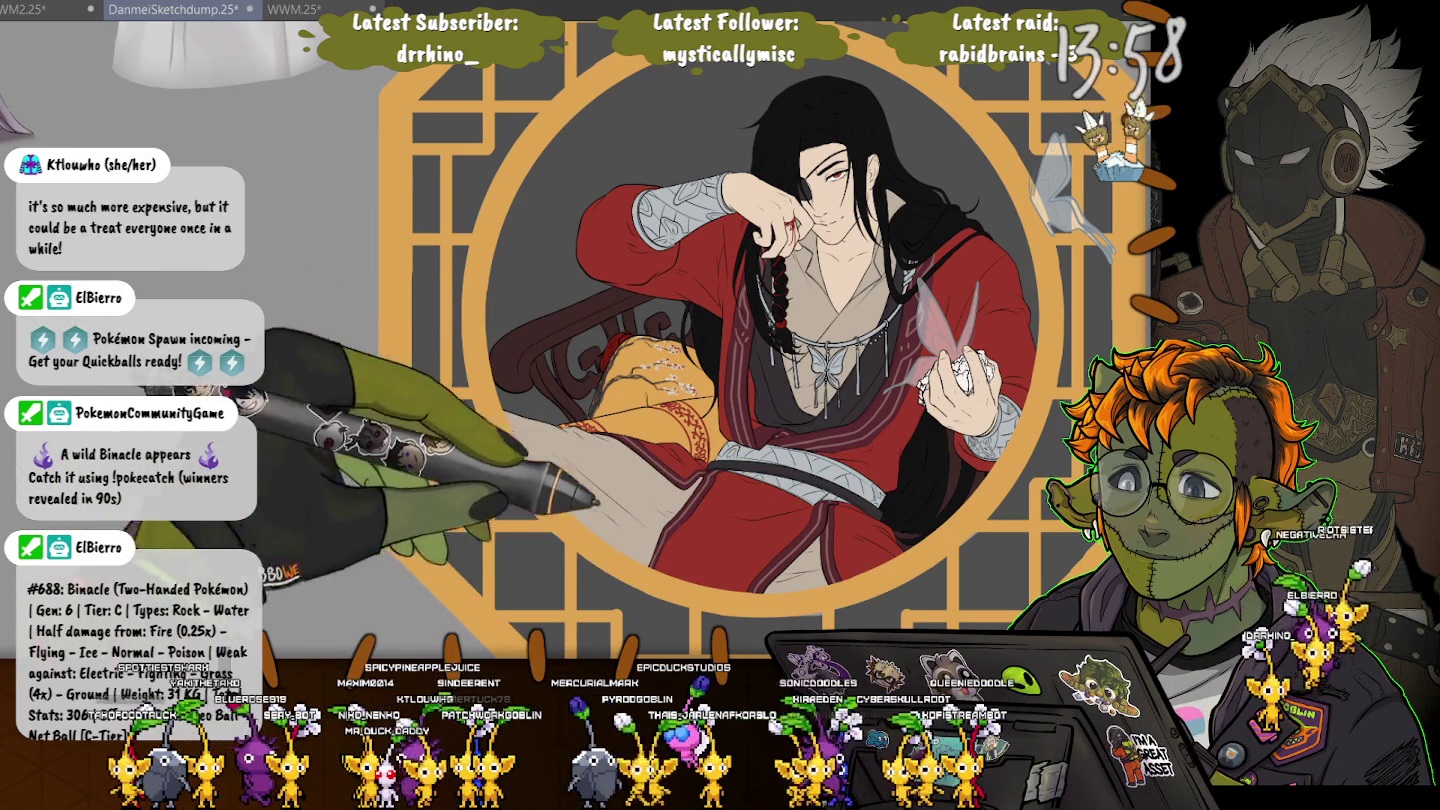
pyautogui.scroll(3, 798, 593)
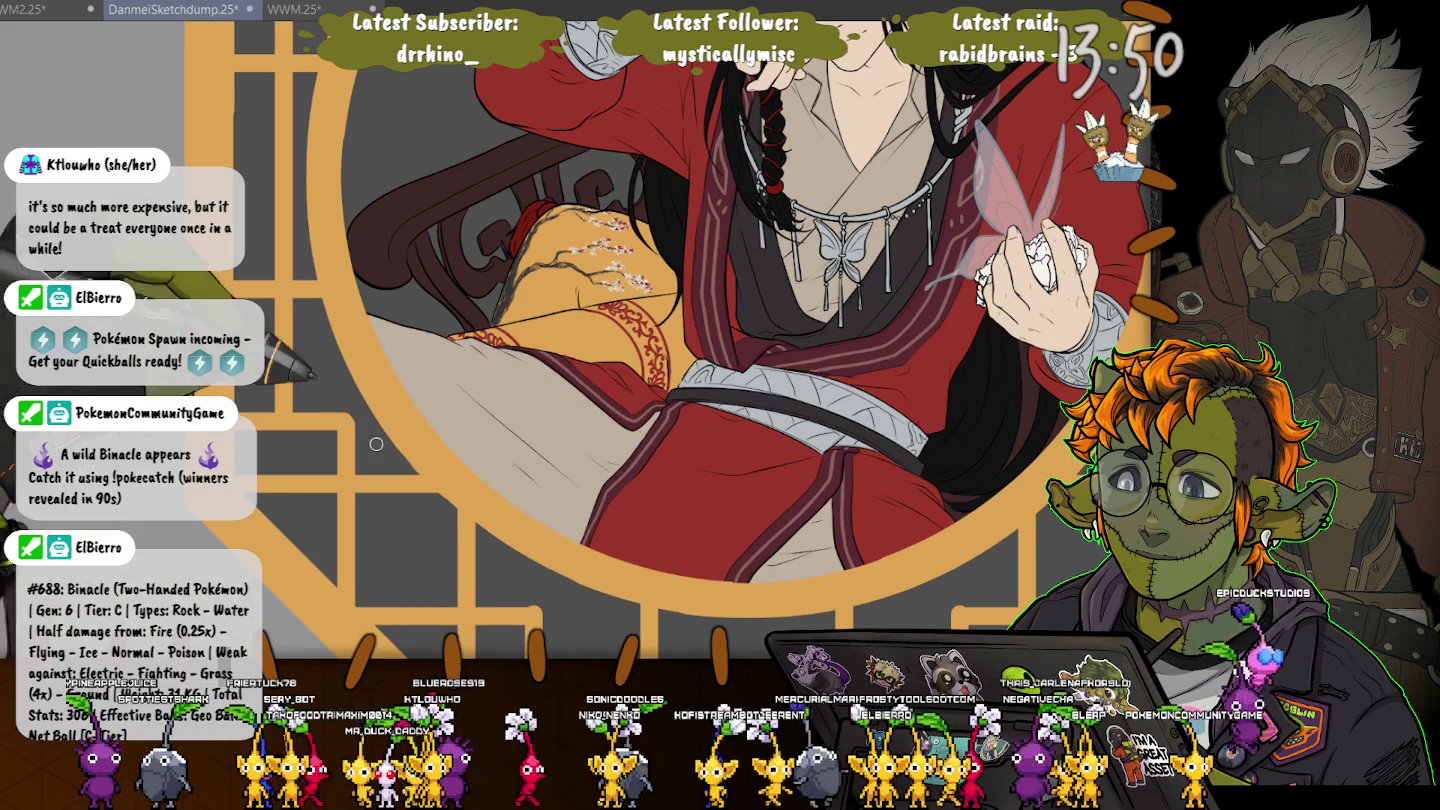
pyautogui.hotkey('ctrl', '-')
pyautogui.hotkey('ctrl', '-')
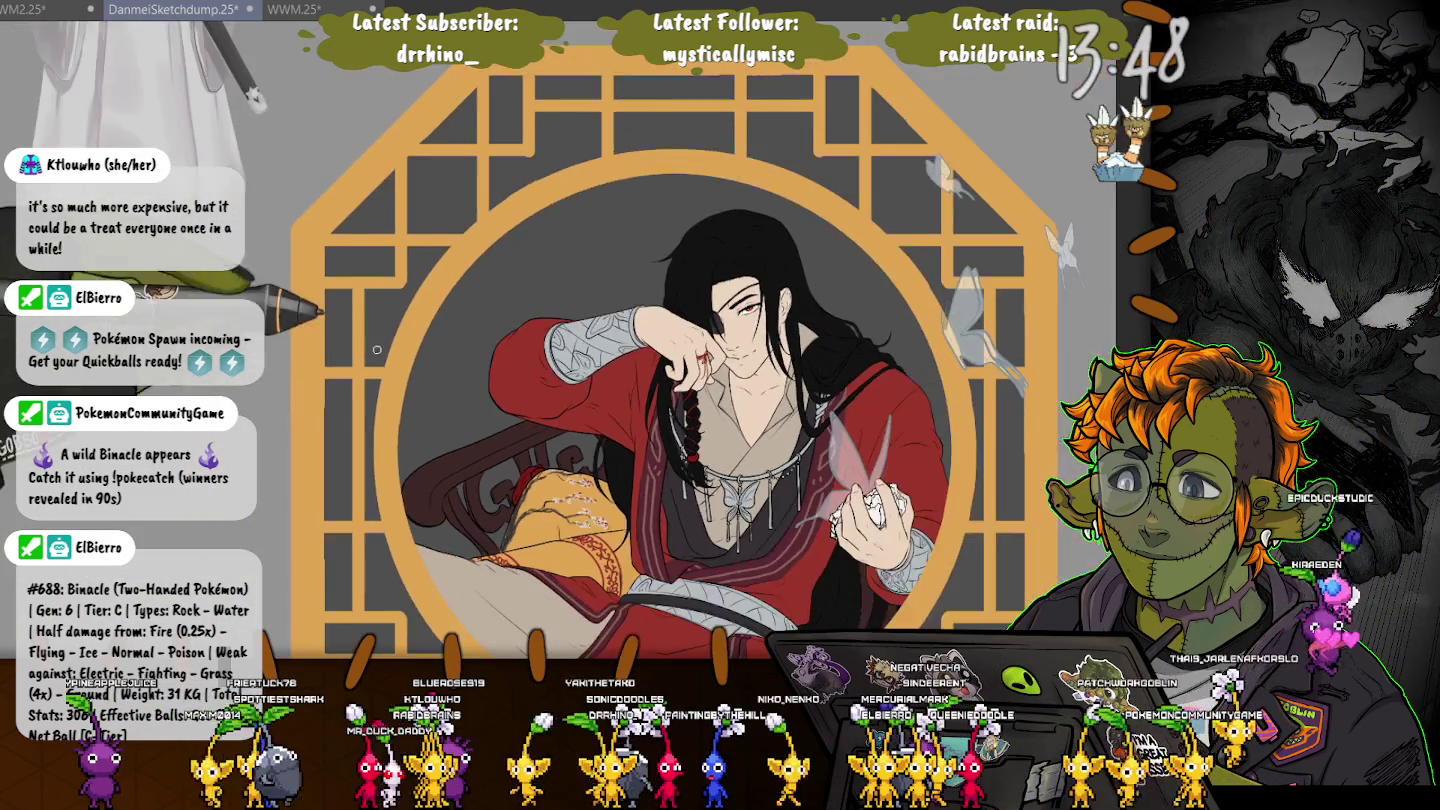
pyautogui.hotkey('ctrl', '-')
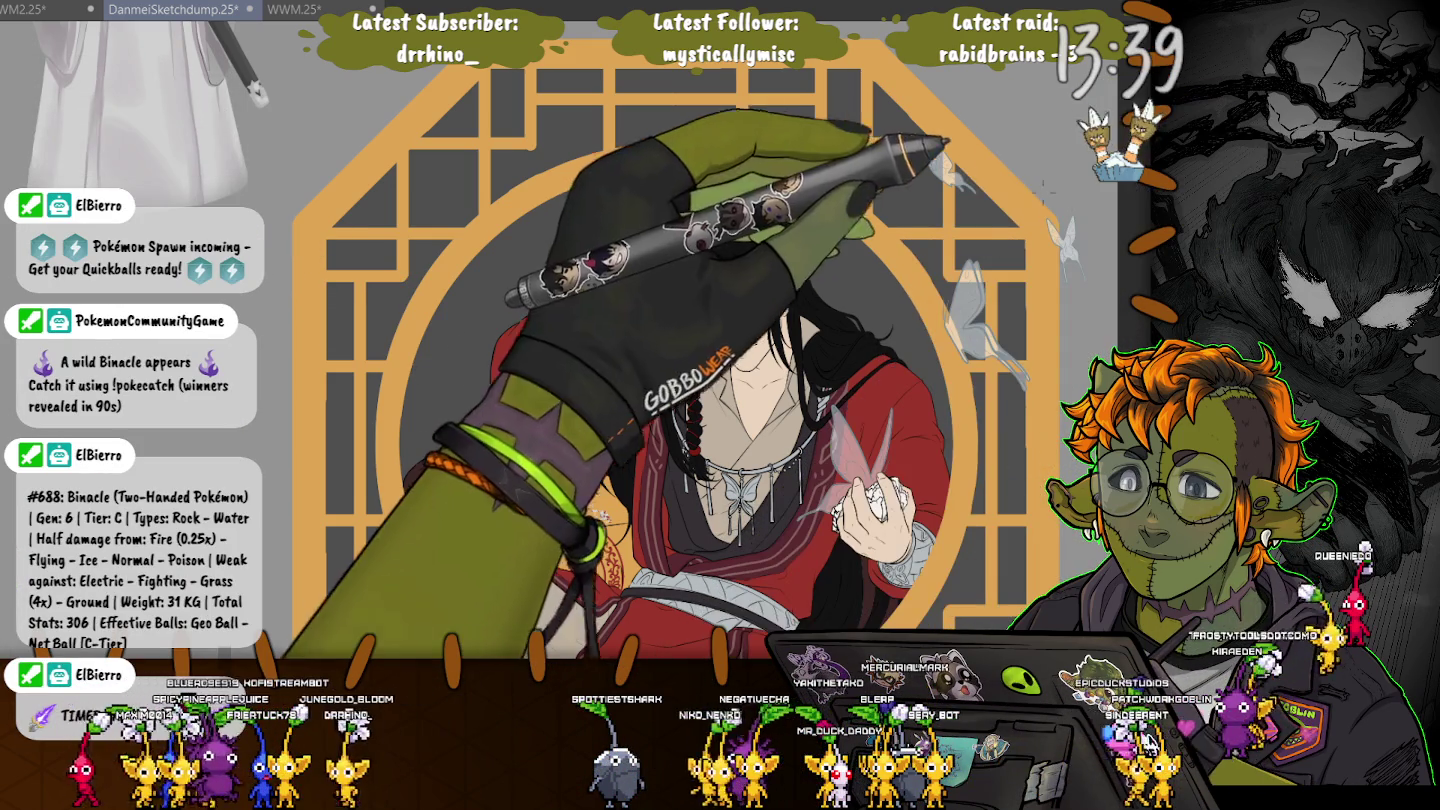
pyautogui.moveTo(1065, 187); pyautogui.dragTo(1058, 192)
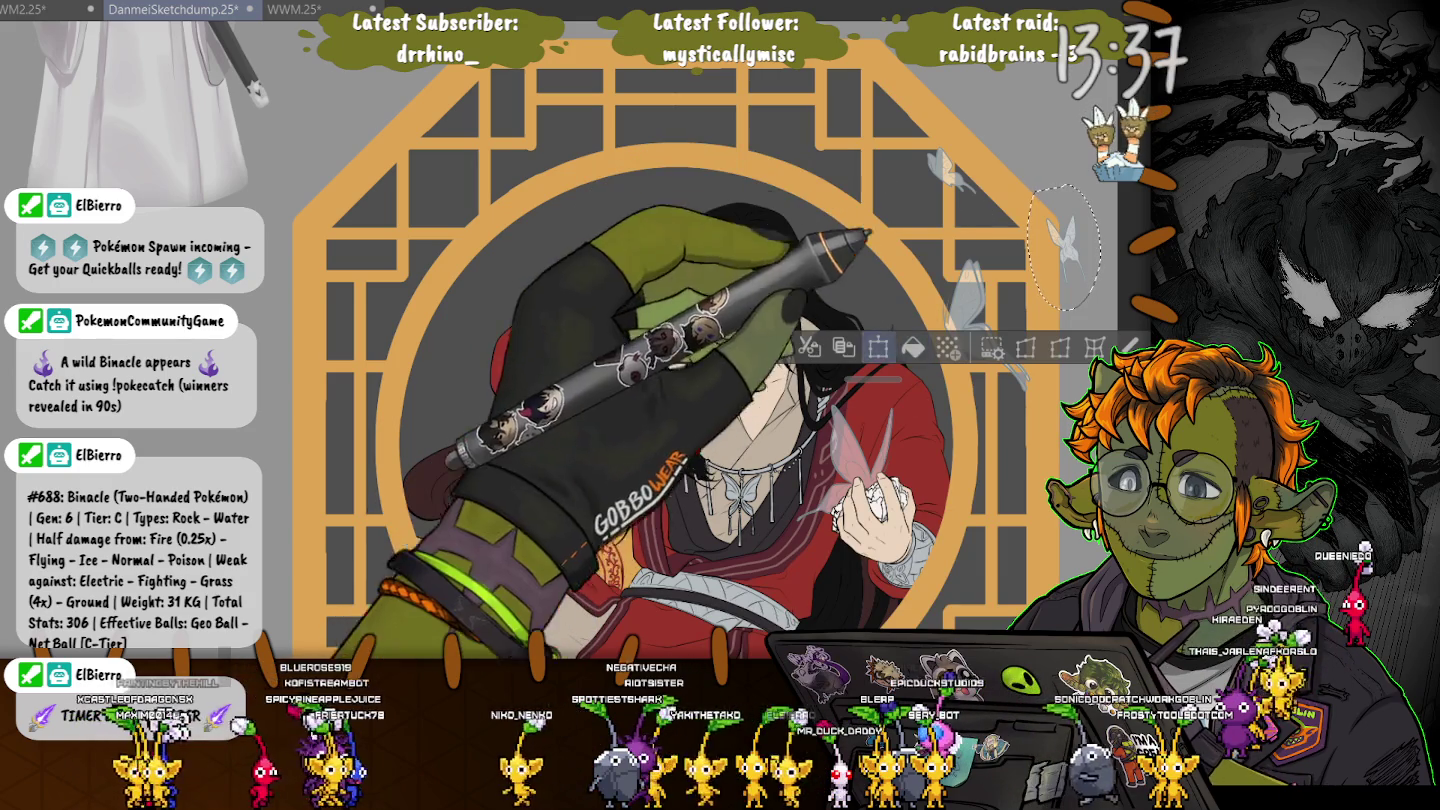
# Move the upper-right butterfly a few pixels up and right, commit, and deselect
pyautogui.hotkey('ctrl', 't')
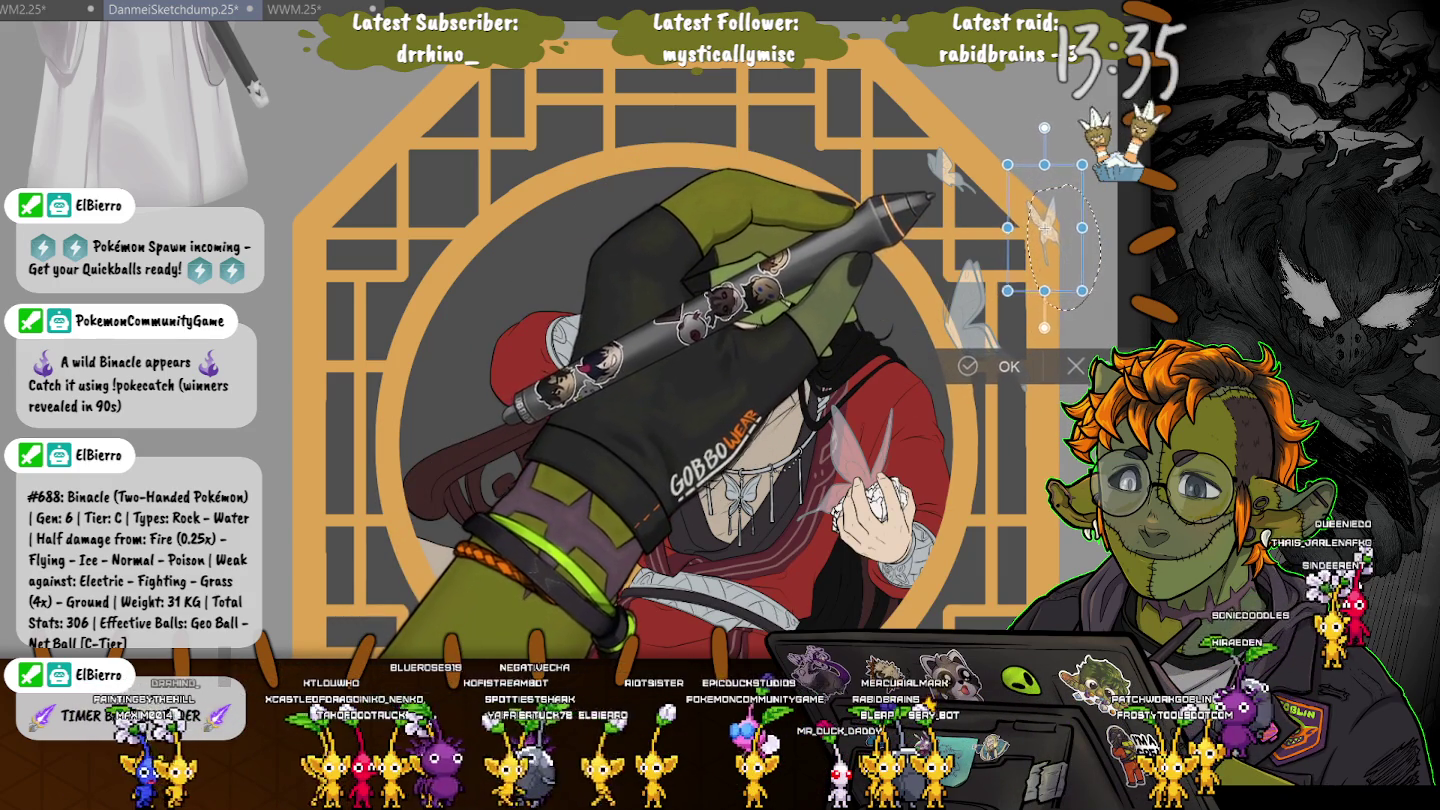
pyautogui.moveTo(1044, 230); pyautogui.dragTo(1049, 227)
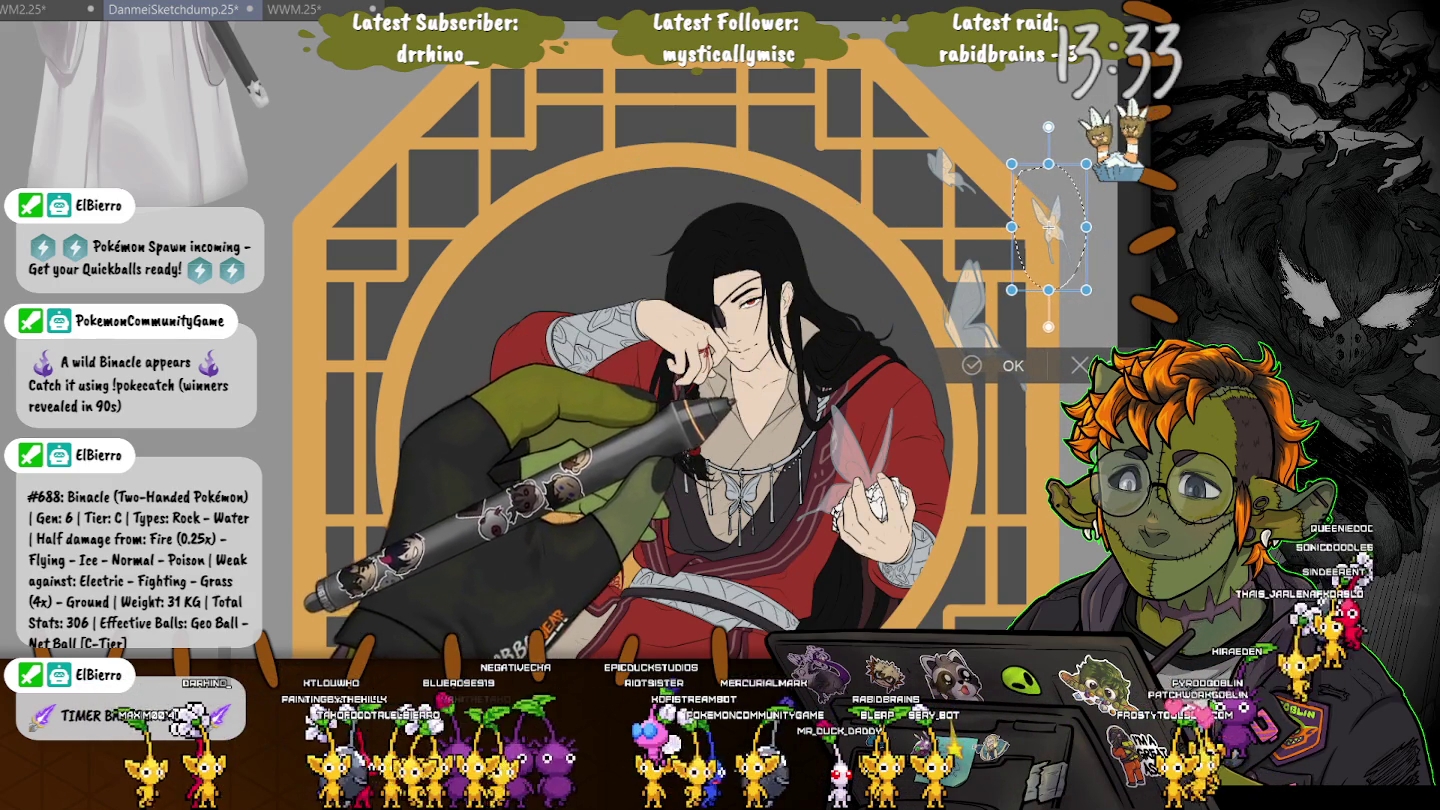
pyautogui.press('Return')
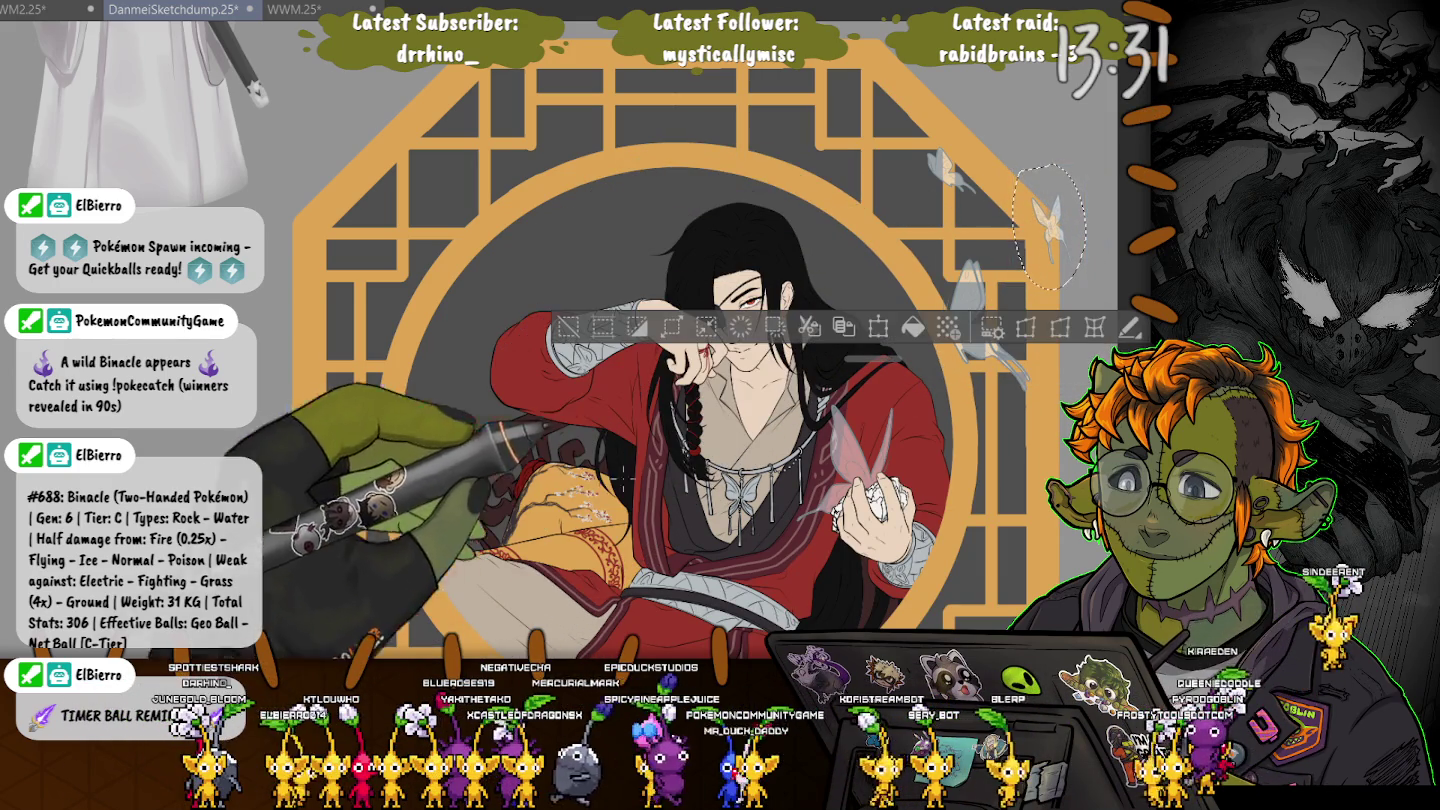
pyautogui.hotkey('ctrl', 'd')
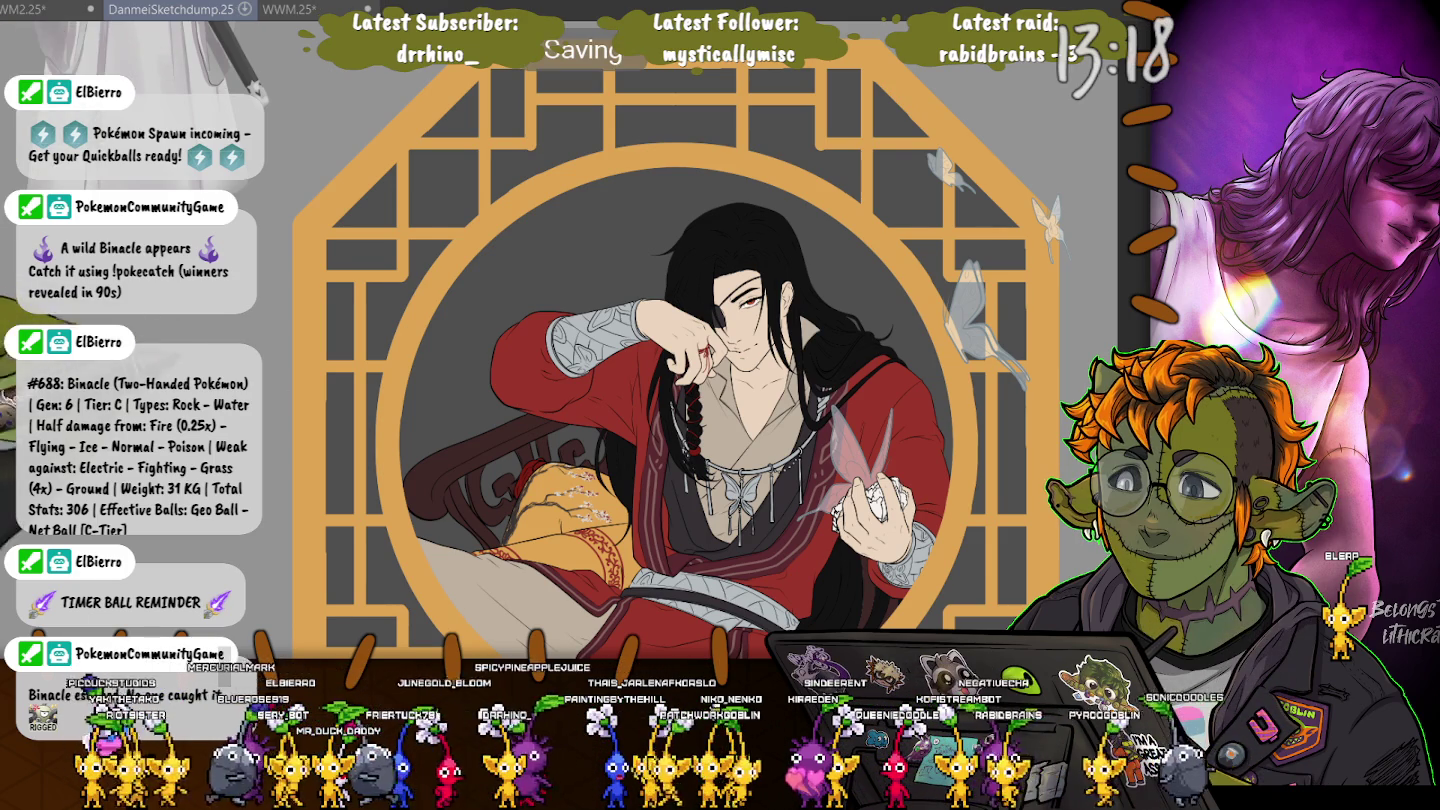
pyautogui.scroll(-3, 660, 340)
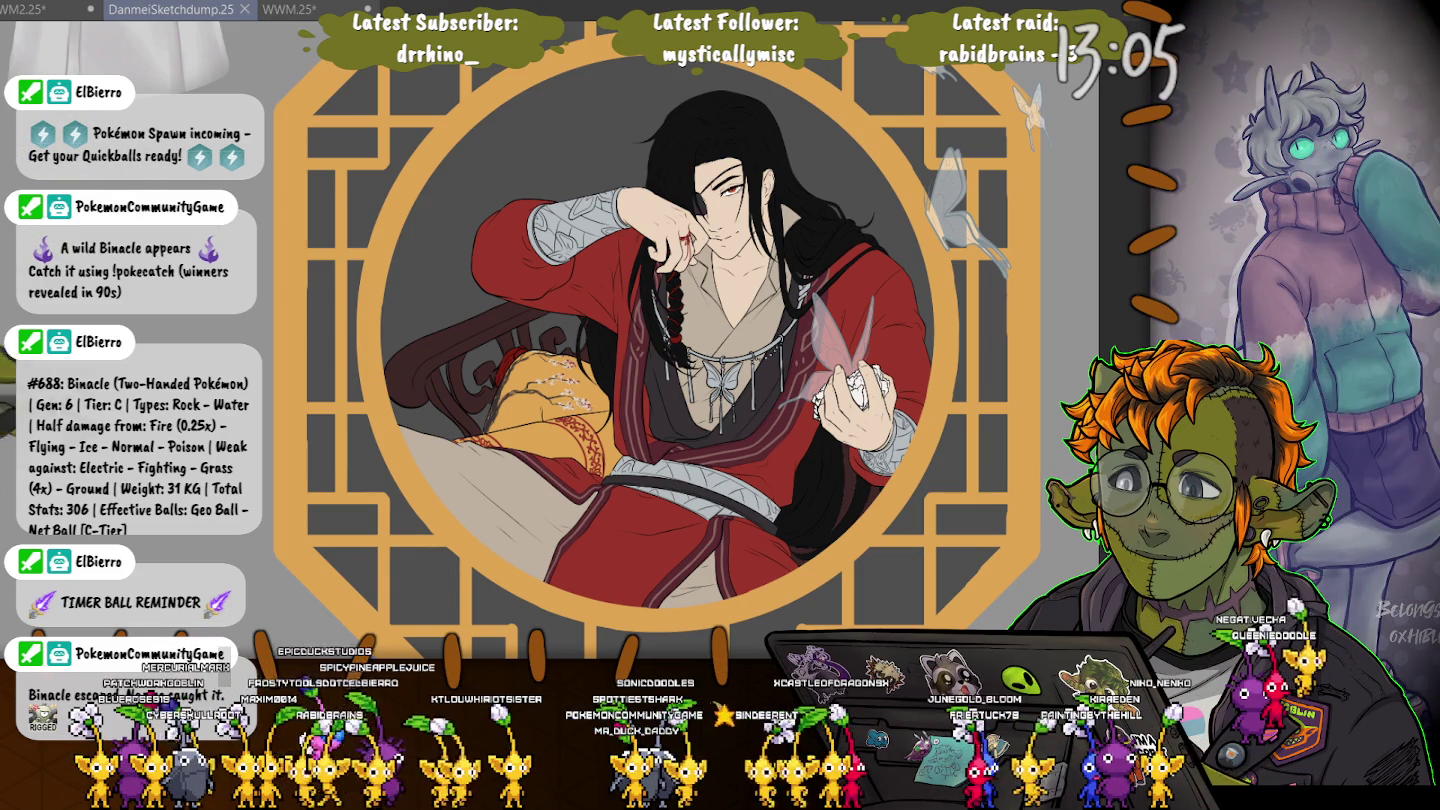
# Confirm the framed portrait's placement, crop the canvas to the octagon, and switch to DanmeiSketchdump
pyautogui.scroll(-8, 514, 351)
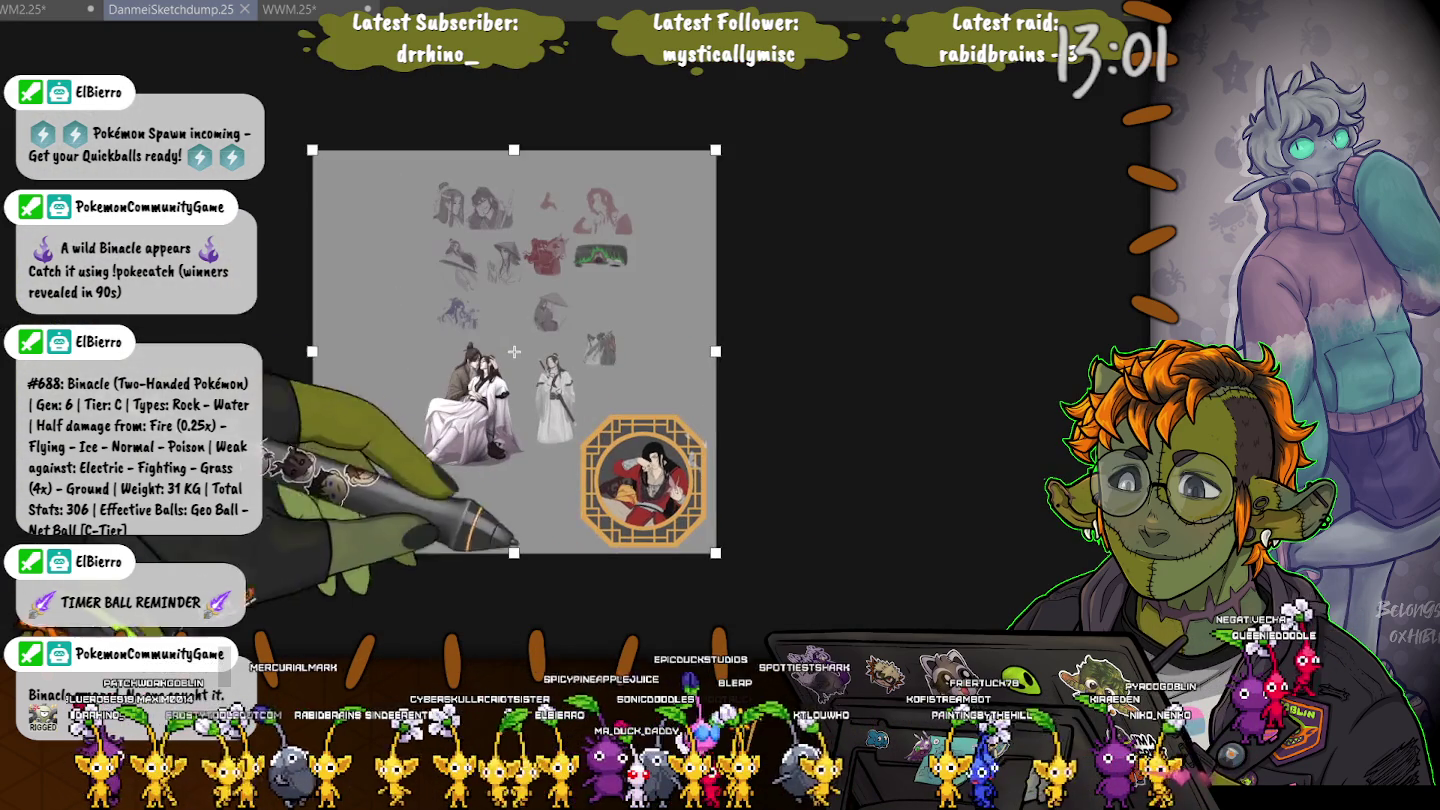
pyautogui.click(645, 480)
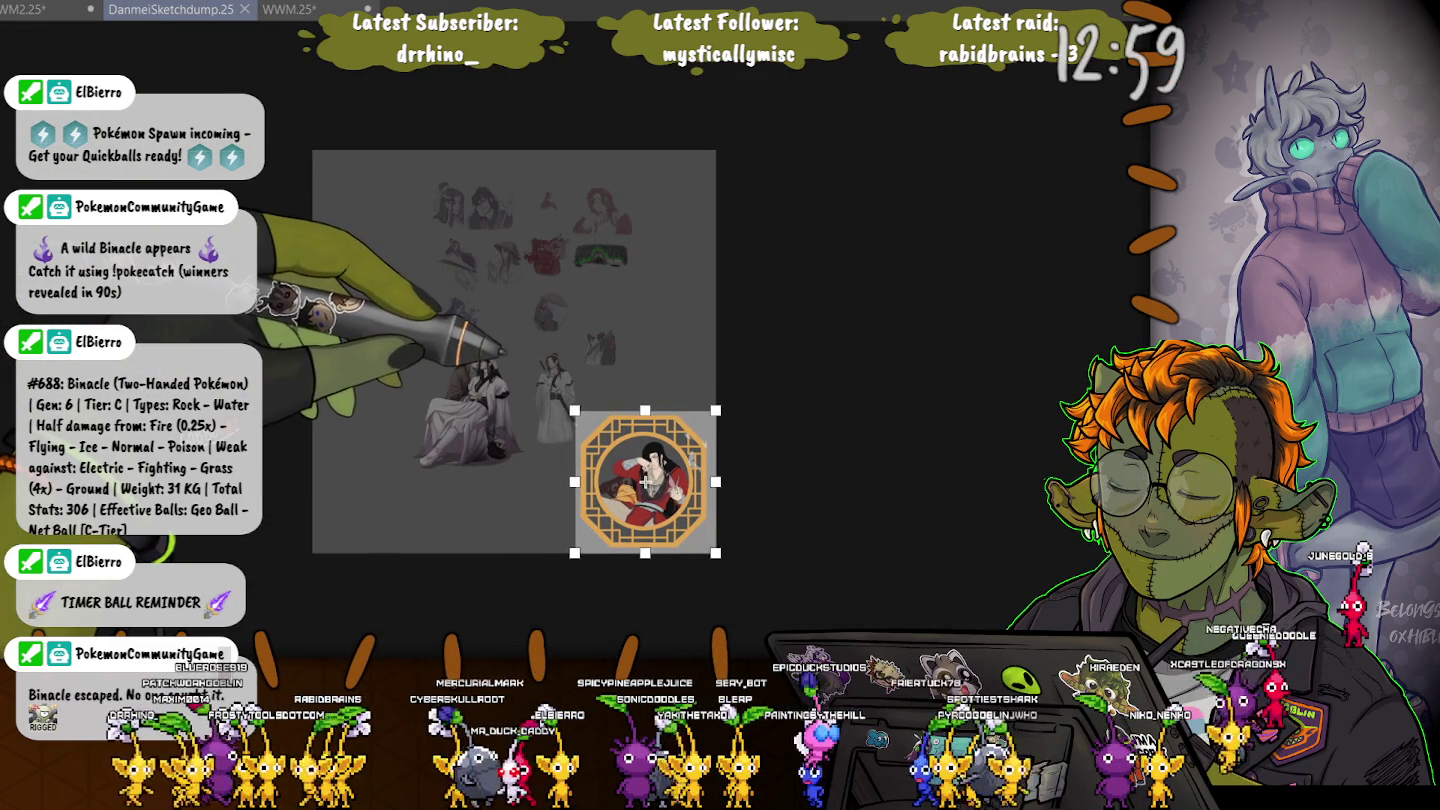
pyautogui.scroll(6, 588, 440)
pyautogui.scroll(1, 501, 370)
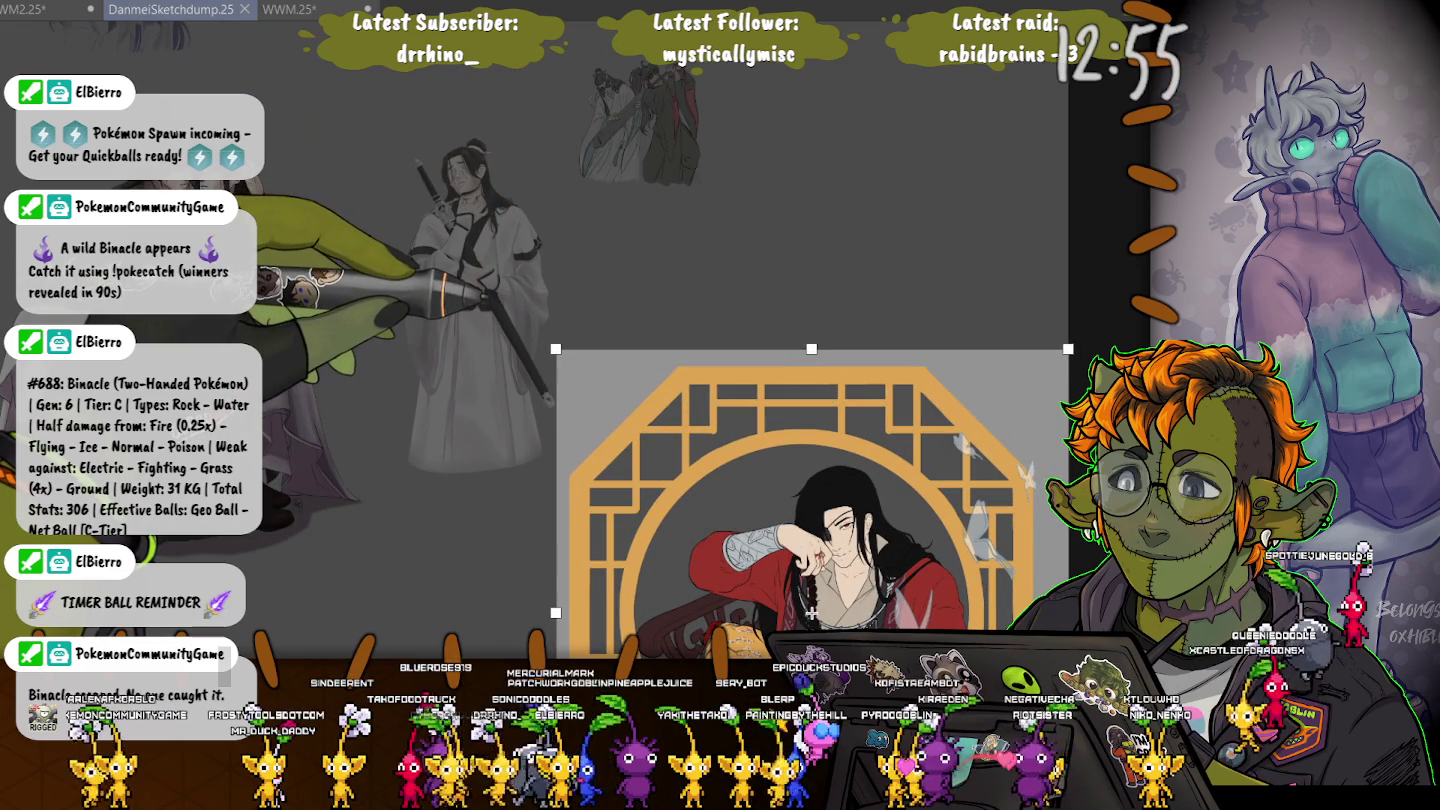
pyautogui.scroll(-2, 545, 487)
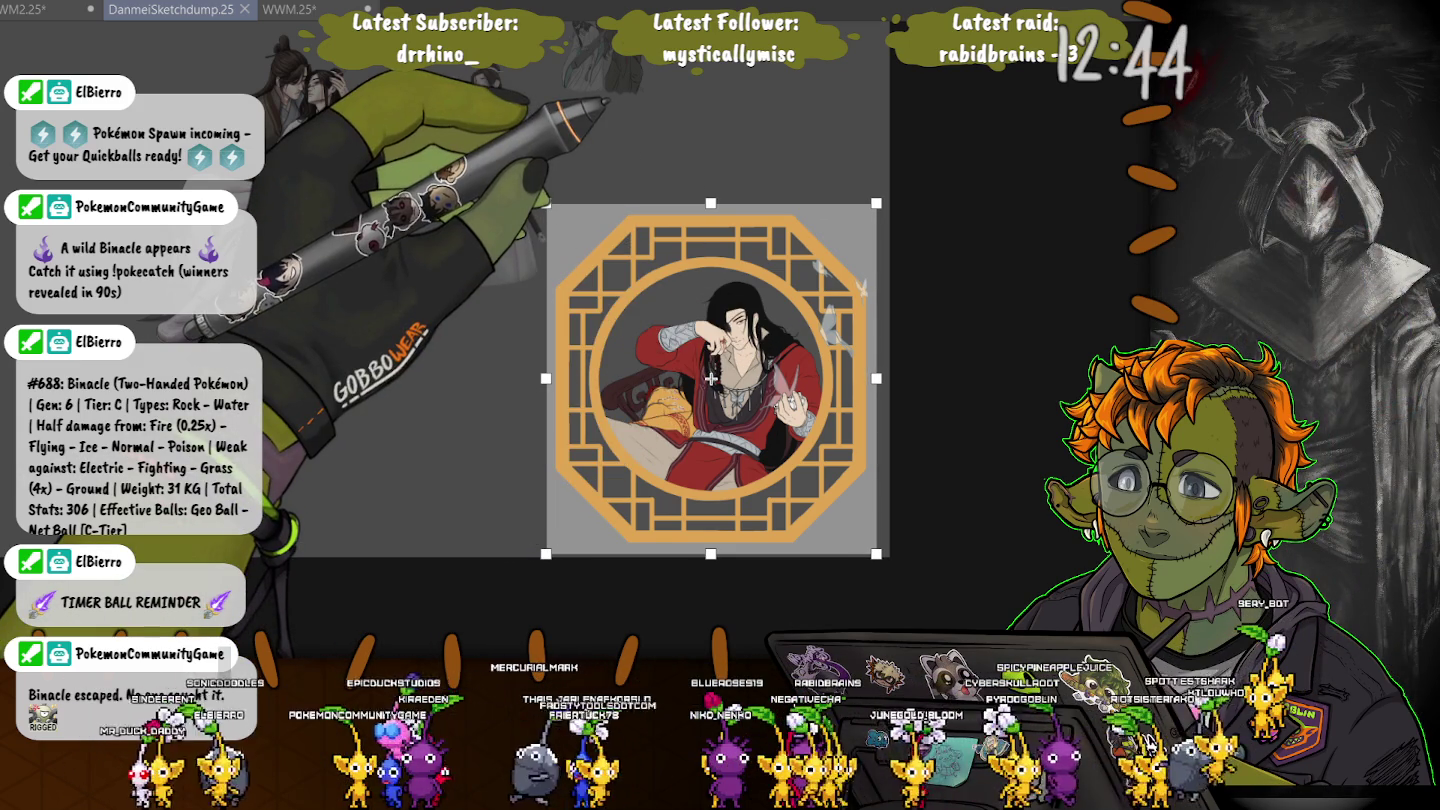
pyautogui.press('Return')
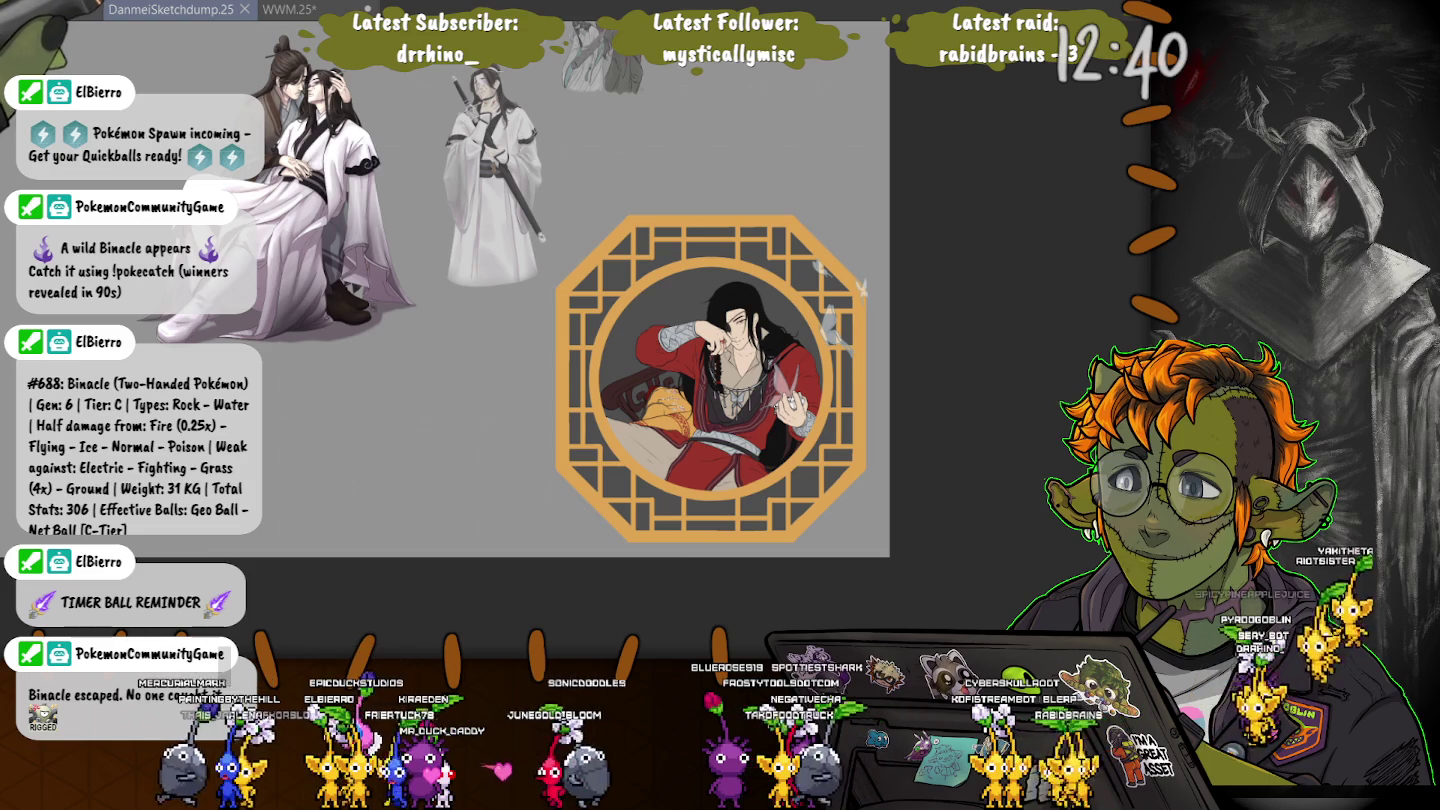
pyautogui.press('Return')
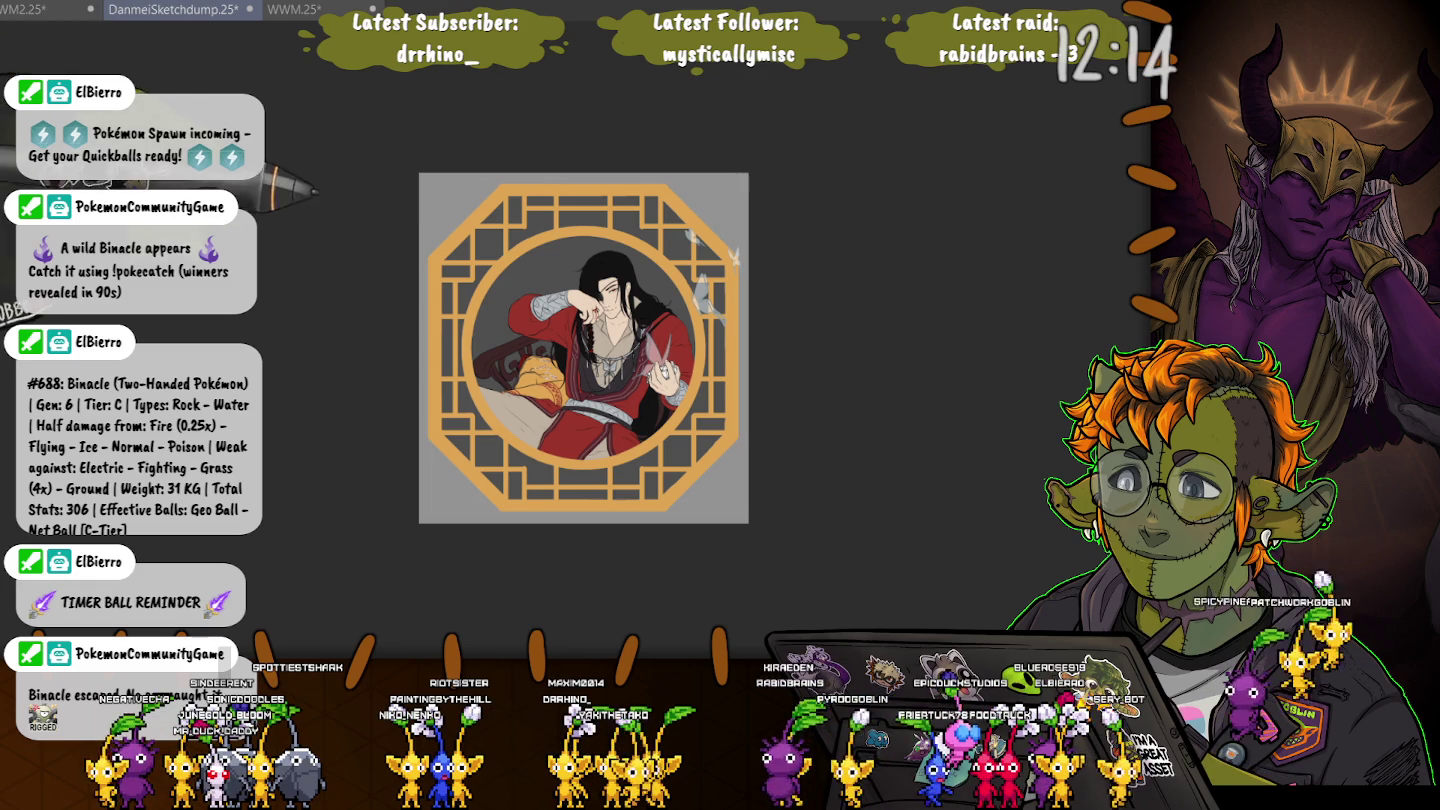
pyautogui.hotkey('ctrl', 'Tab')
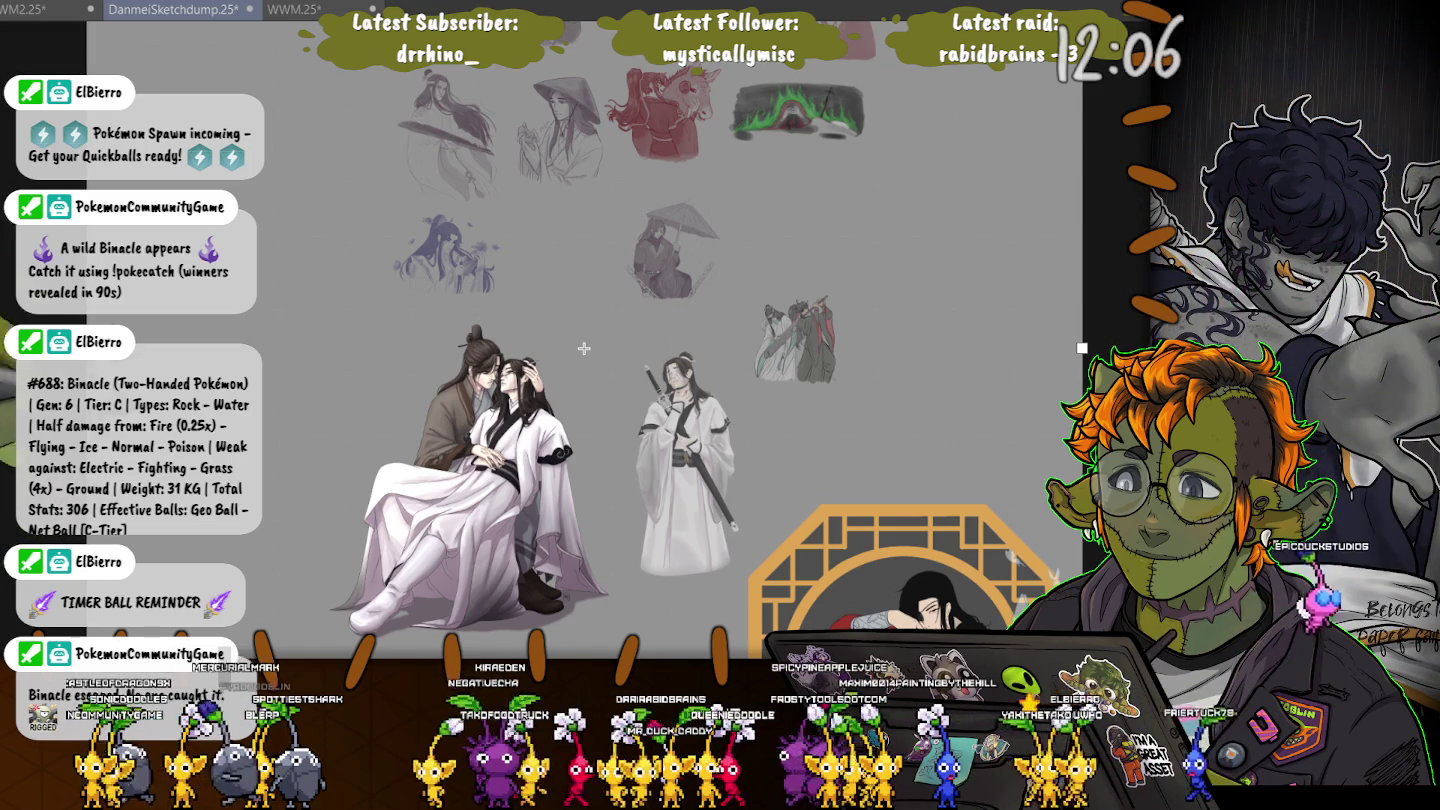
# Zoom out and draw a rectangle selection around just the standing white-robed figure
pyautogui.scroll(-1, 584, 348)
pyautogui.scroll(-1, 450, 290)
pyautogui.scroll(-1, 380, 241)
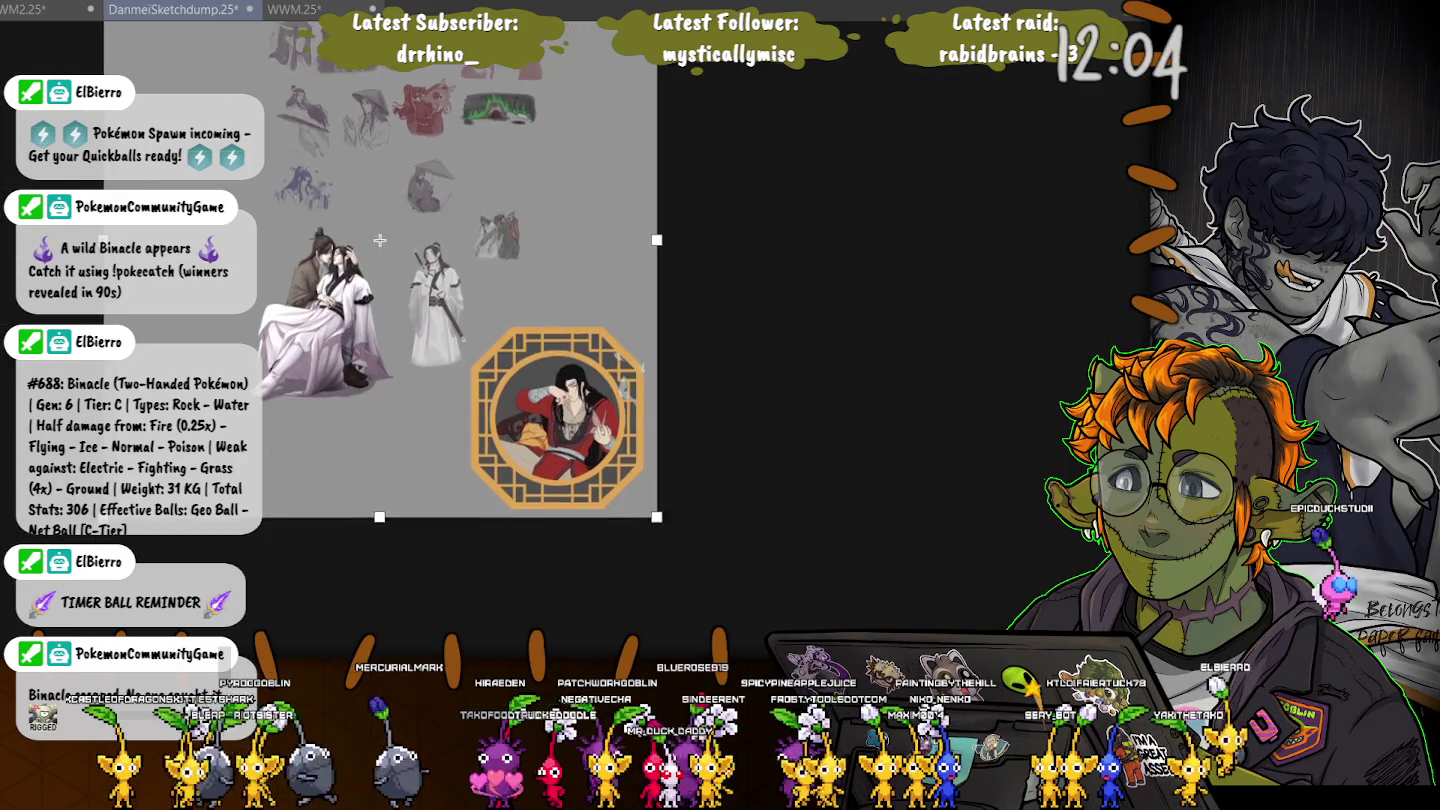
pyautogui.moveTo(526, 340); pyautogui.dragTo(783, 625)
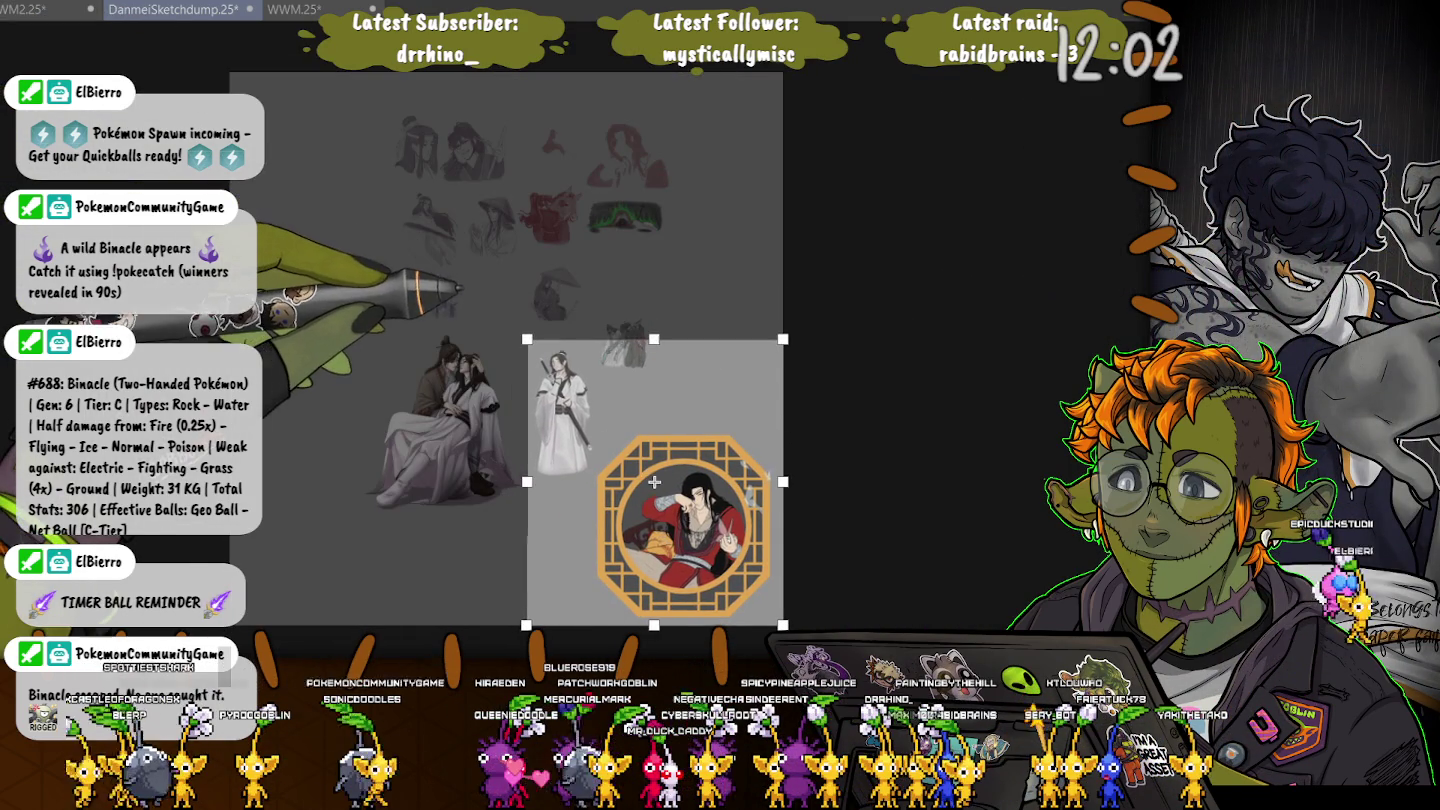
pyautogui.moveTo(526, 345); pyautogui.dragTo(604, 487)
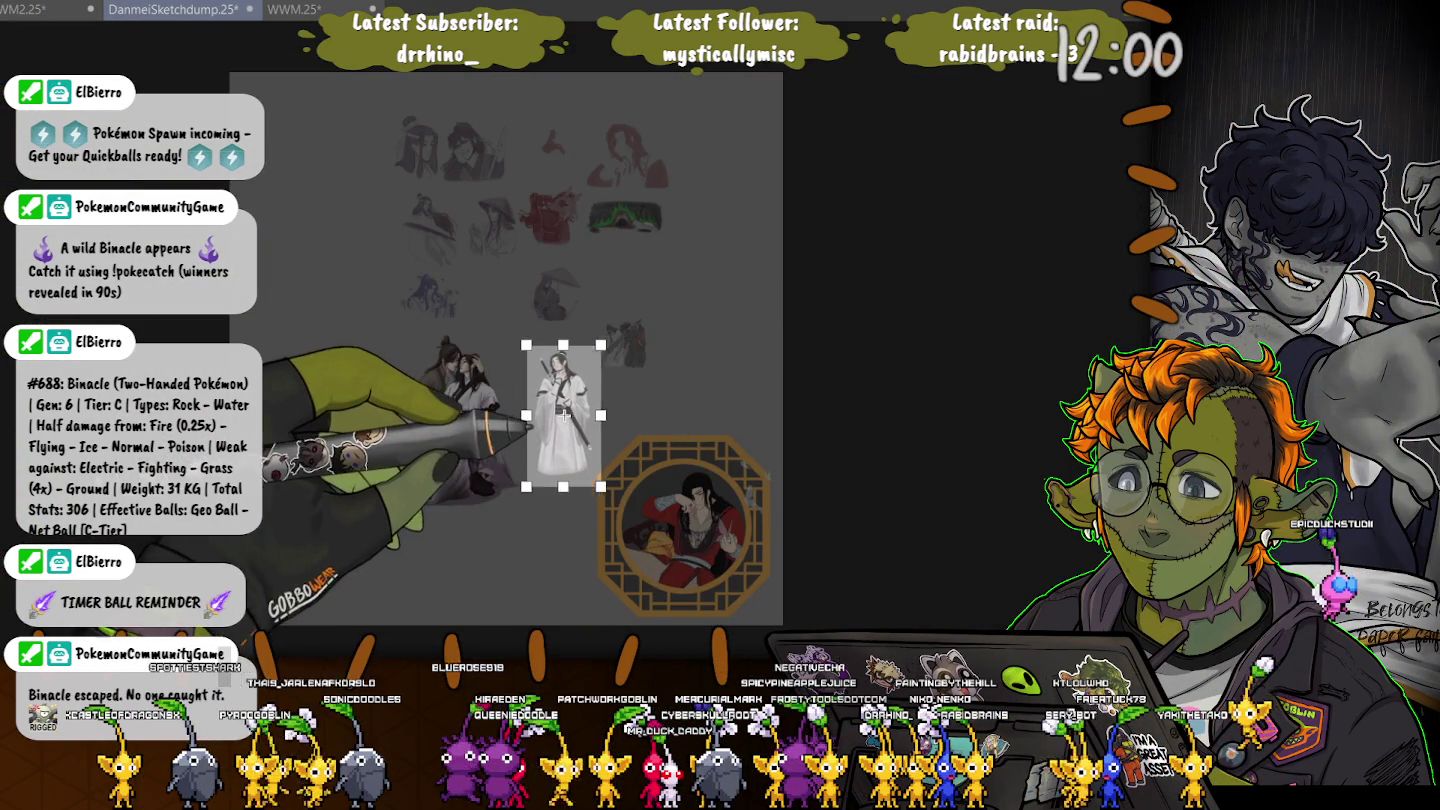
# Zoom in close on the white-robed figure, then clear the selection
pyautogui.scroll(2, 523, 505)
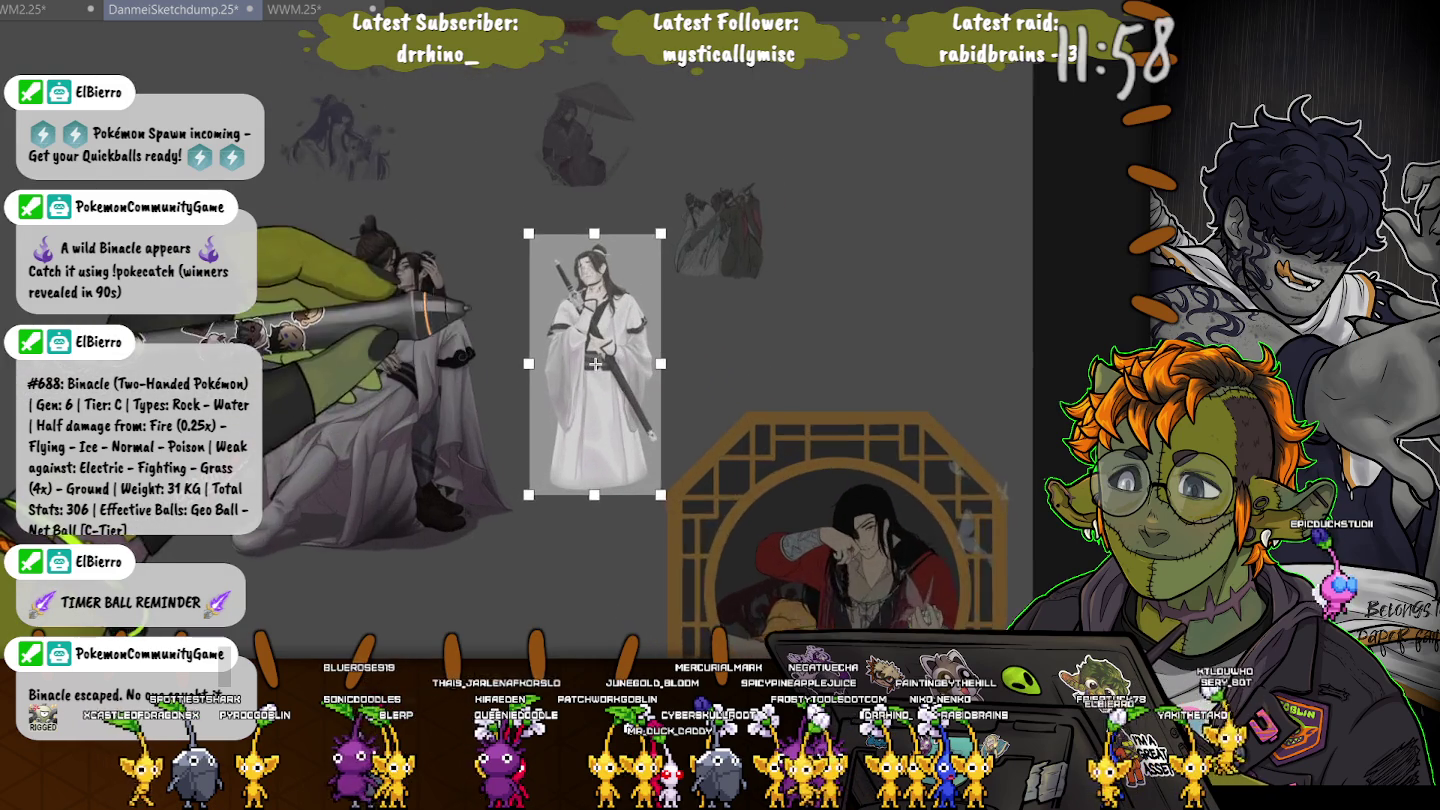
pyautogui.scroll(1, 573, 304)
pyautogui.scroll(2, 573, 304)
pyautogui.scroll(1, 573, 304)
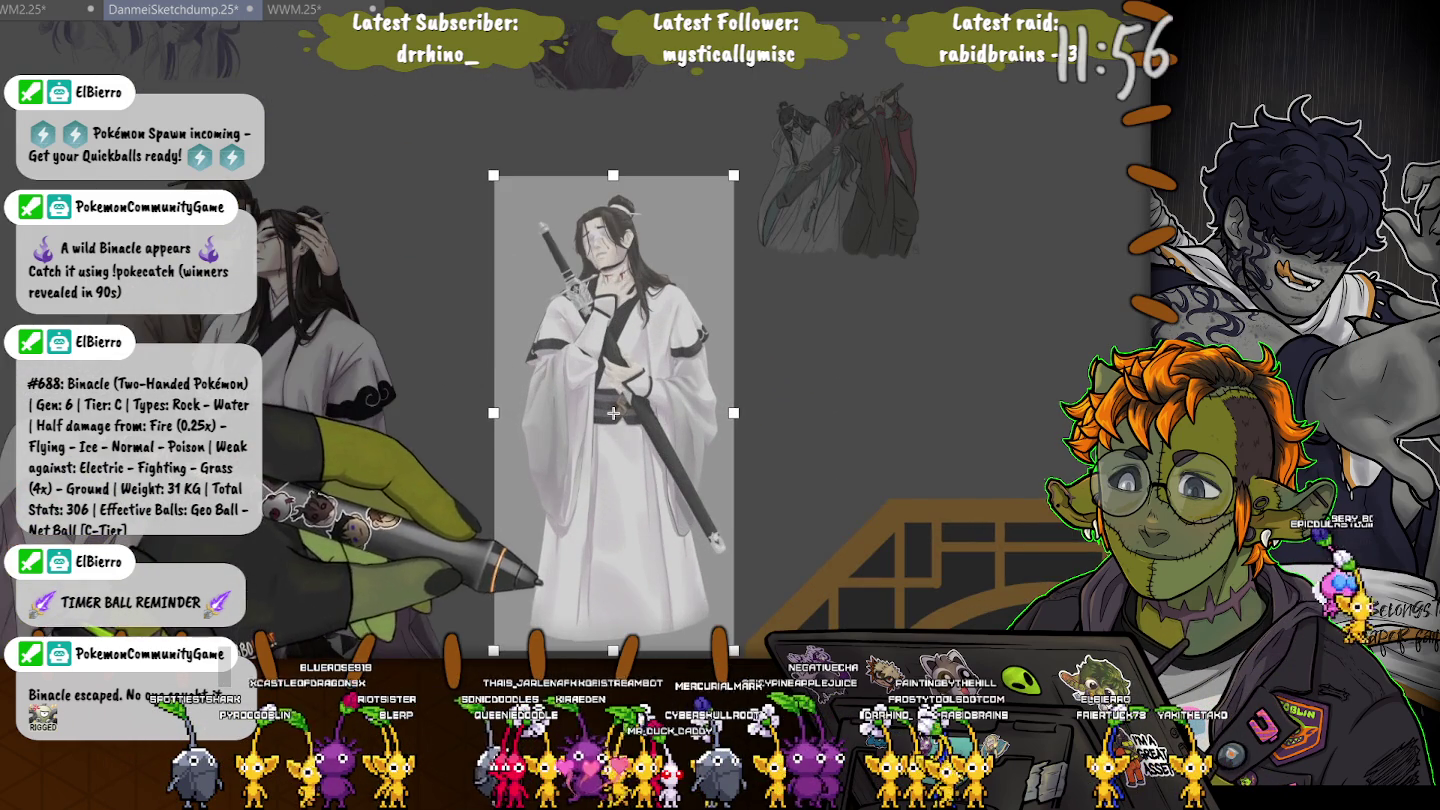
pyautogui.scroll(1, 487, 428)
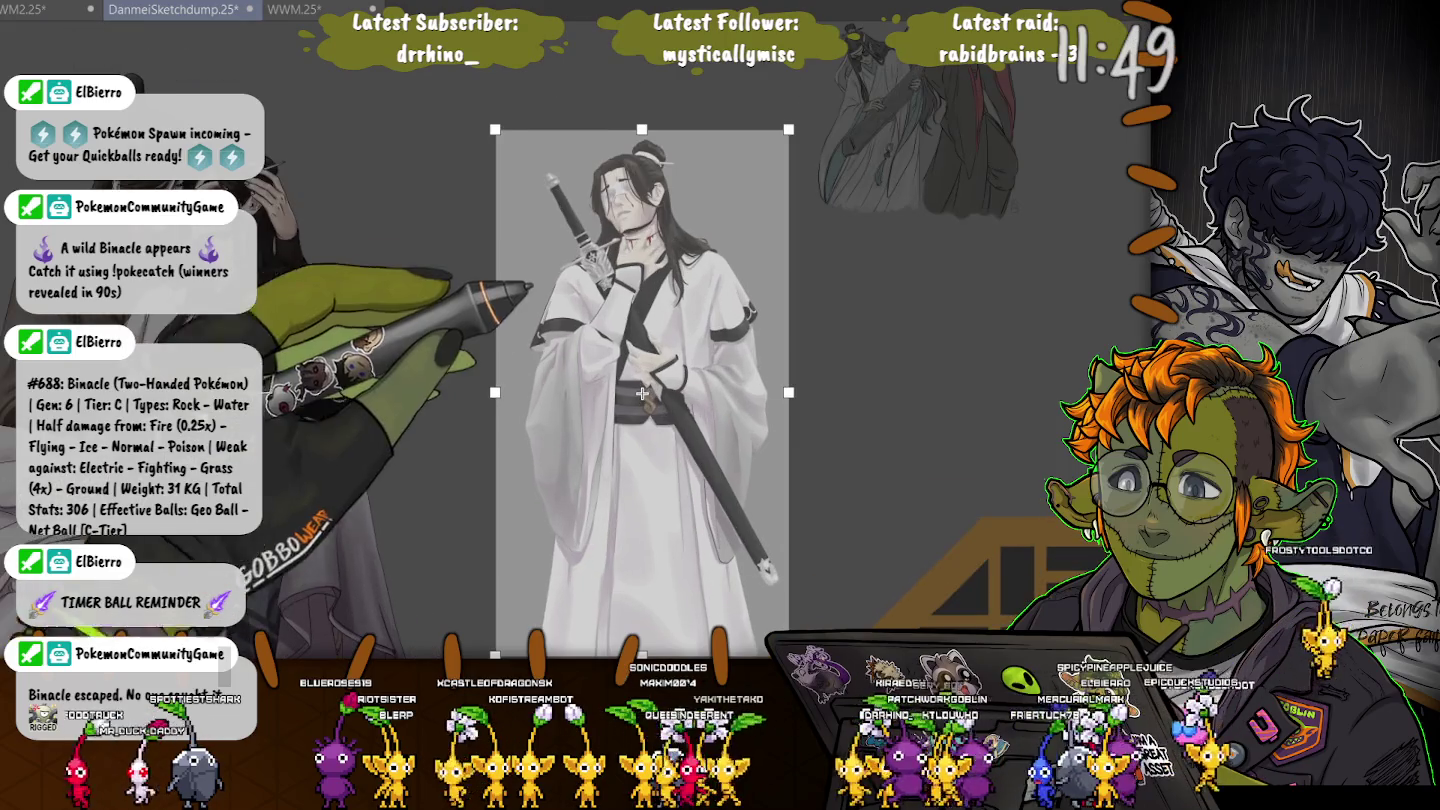
pyautogui.scroll(2, 562, 211)
pyautogui.scroll(2, 562, 211)
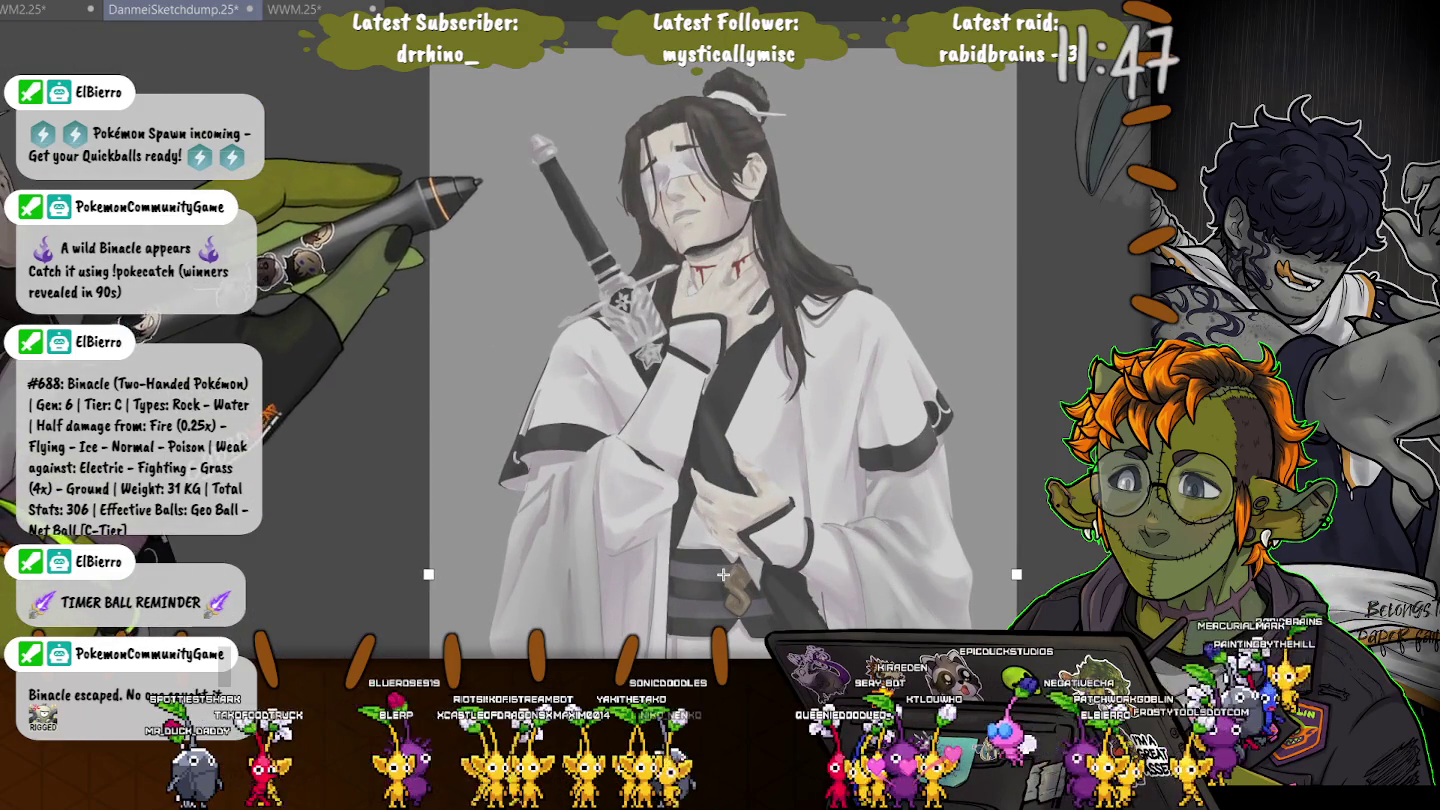
pyautogui.hotkey('ctrl', 'd')
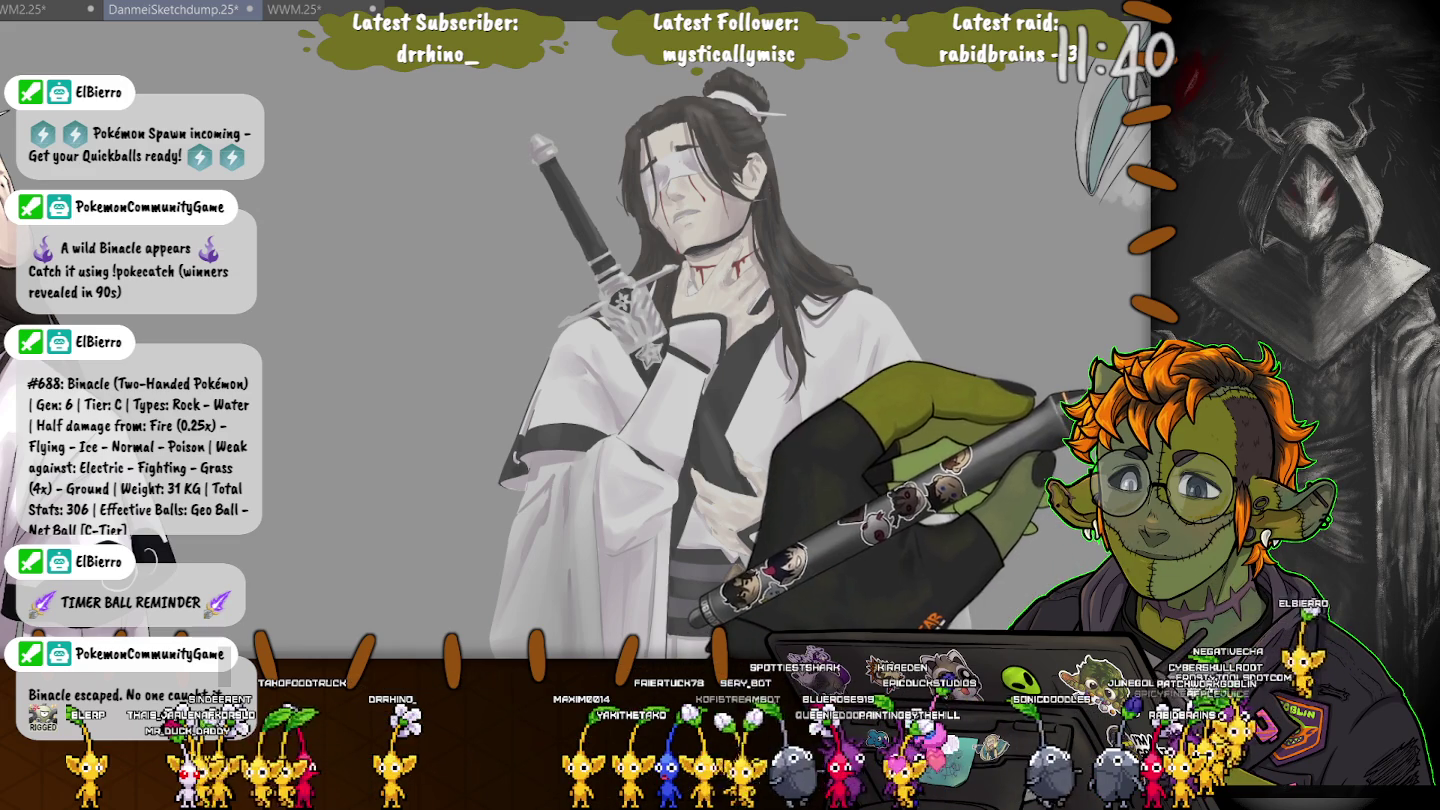
# Zoom in on the white-robed swordsman and touch up the sword guard area
pyautogui.scroll(-5, 720, 340)
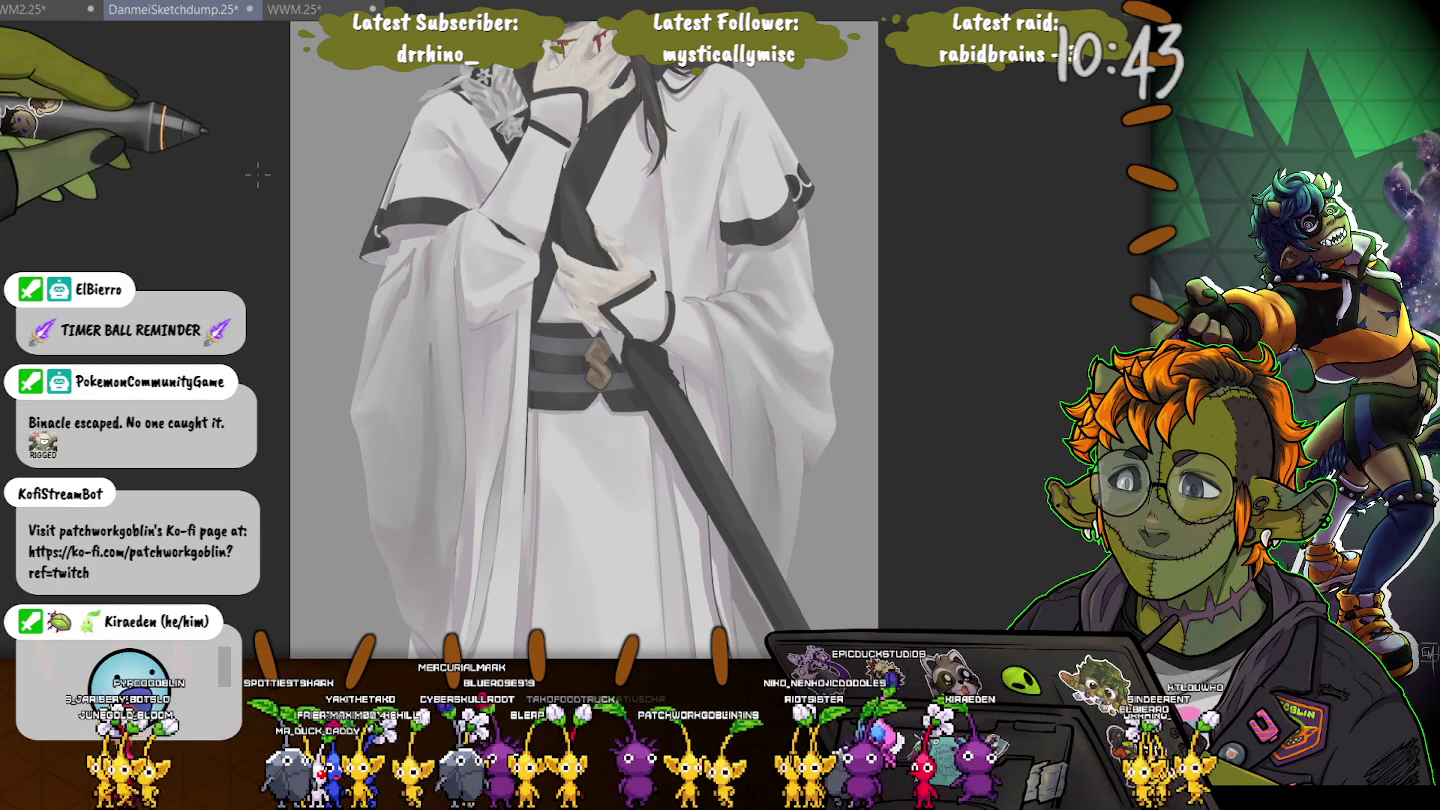
pyautogui.hotkey('ctrl', '-')
pyautogui.hotkey('ctrl', '-')
pyautogui.hotkey('ctrl', '-')
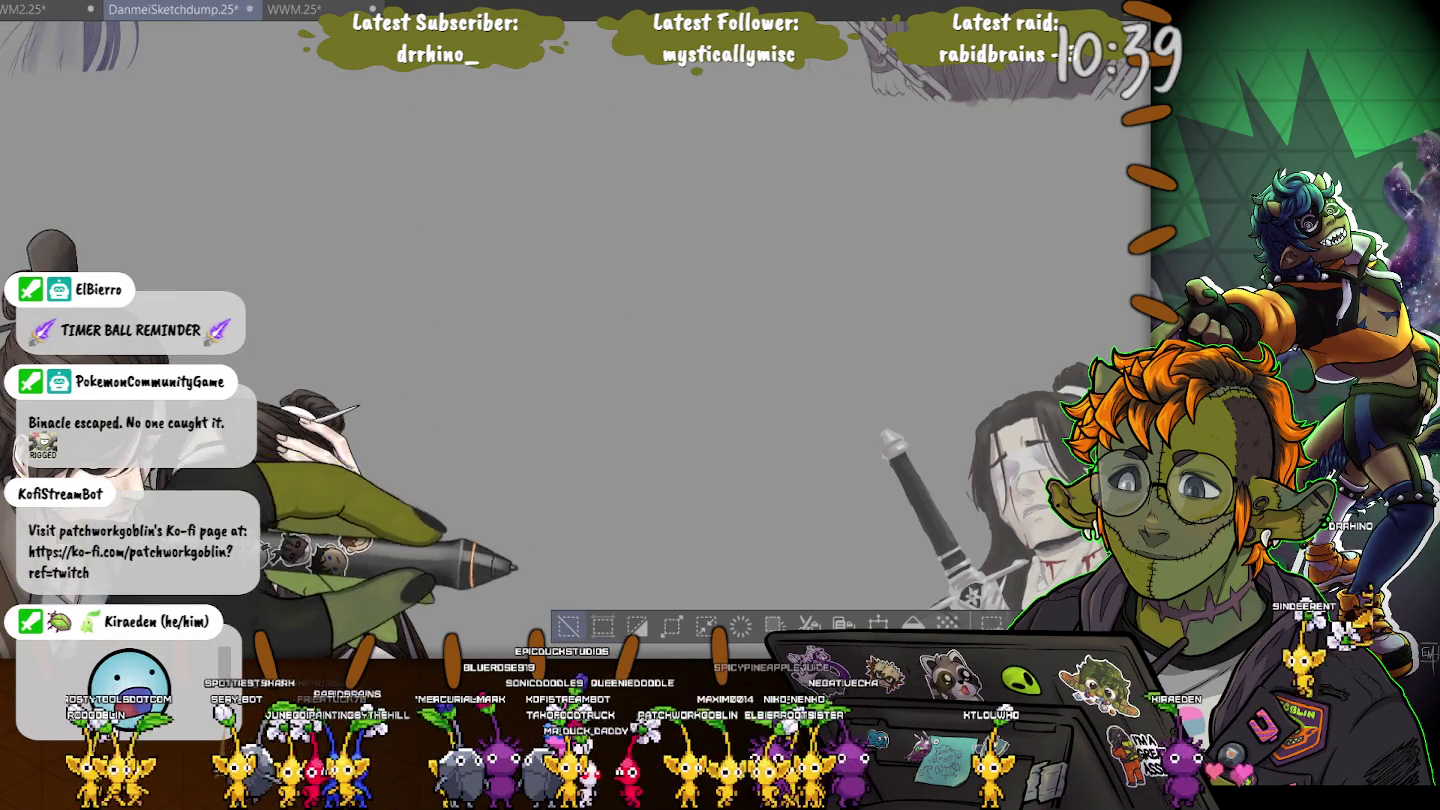
pyautogui.hotkey('ctrl', '+')
pyautogui.hotkey('ctrl', '+')
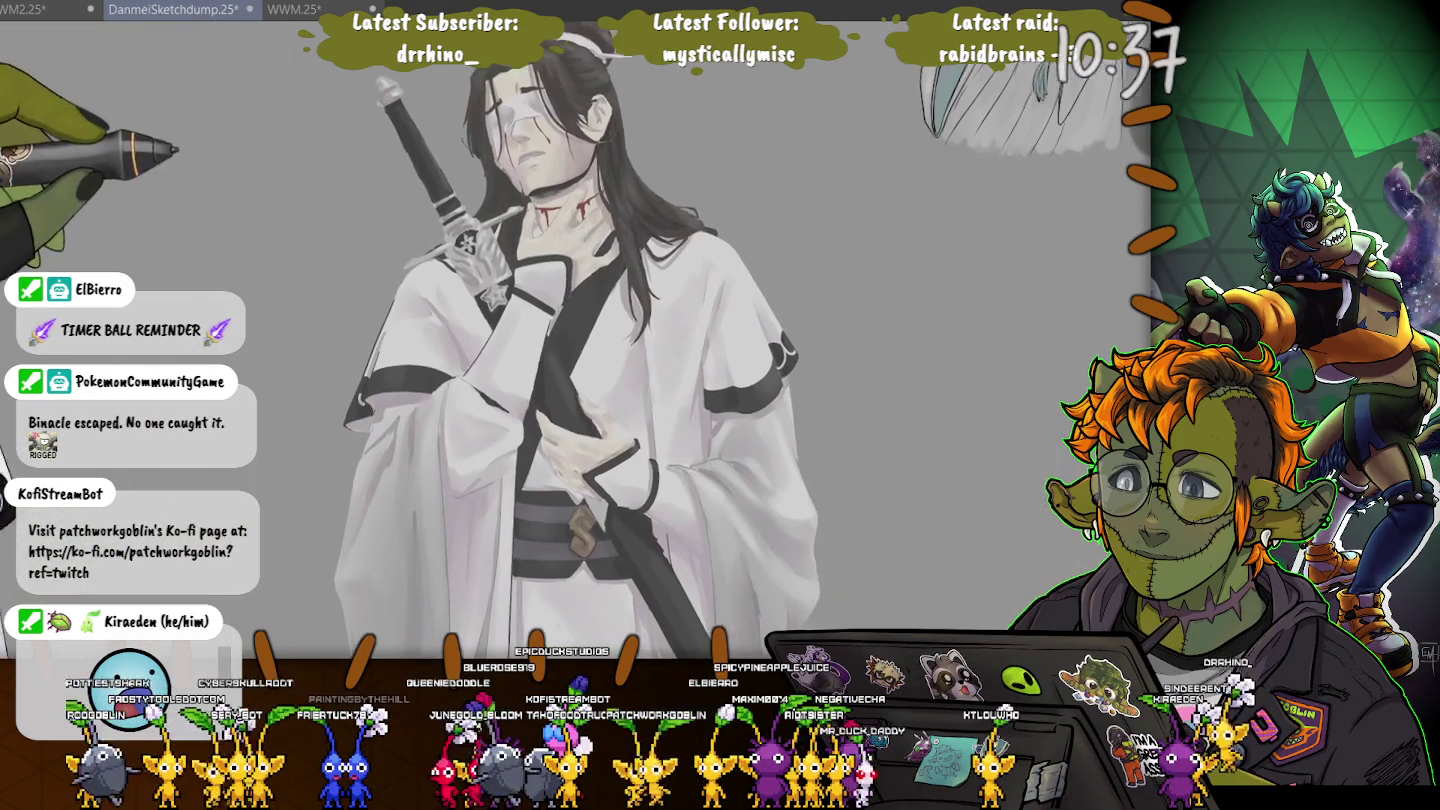
pyautogui.moveTo(275, 228); pyautogui.dragTo(245, 218)
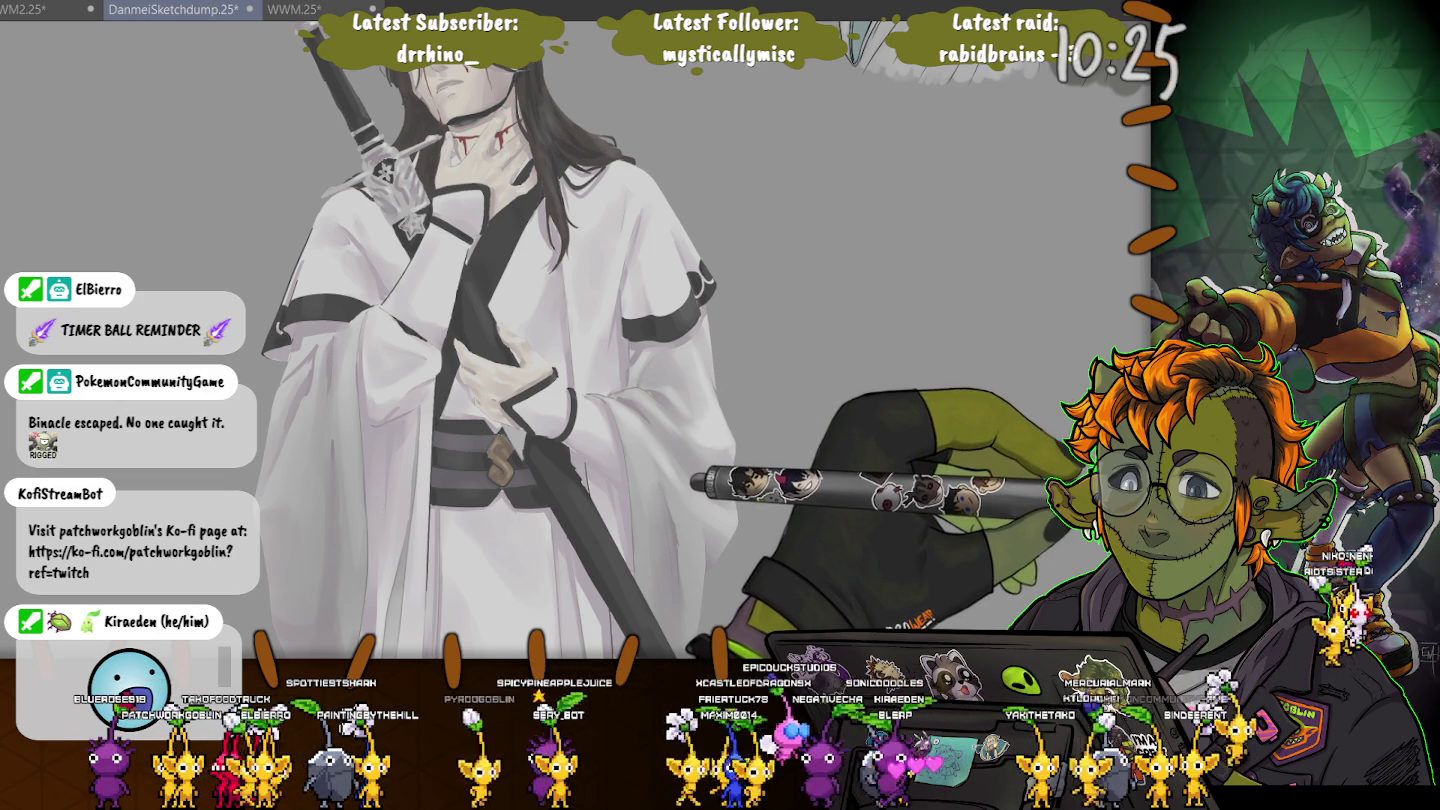
pyautogui.hotkey('ctrl', 'z')
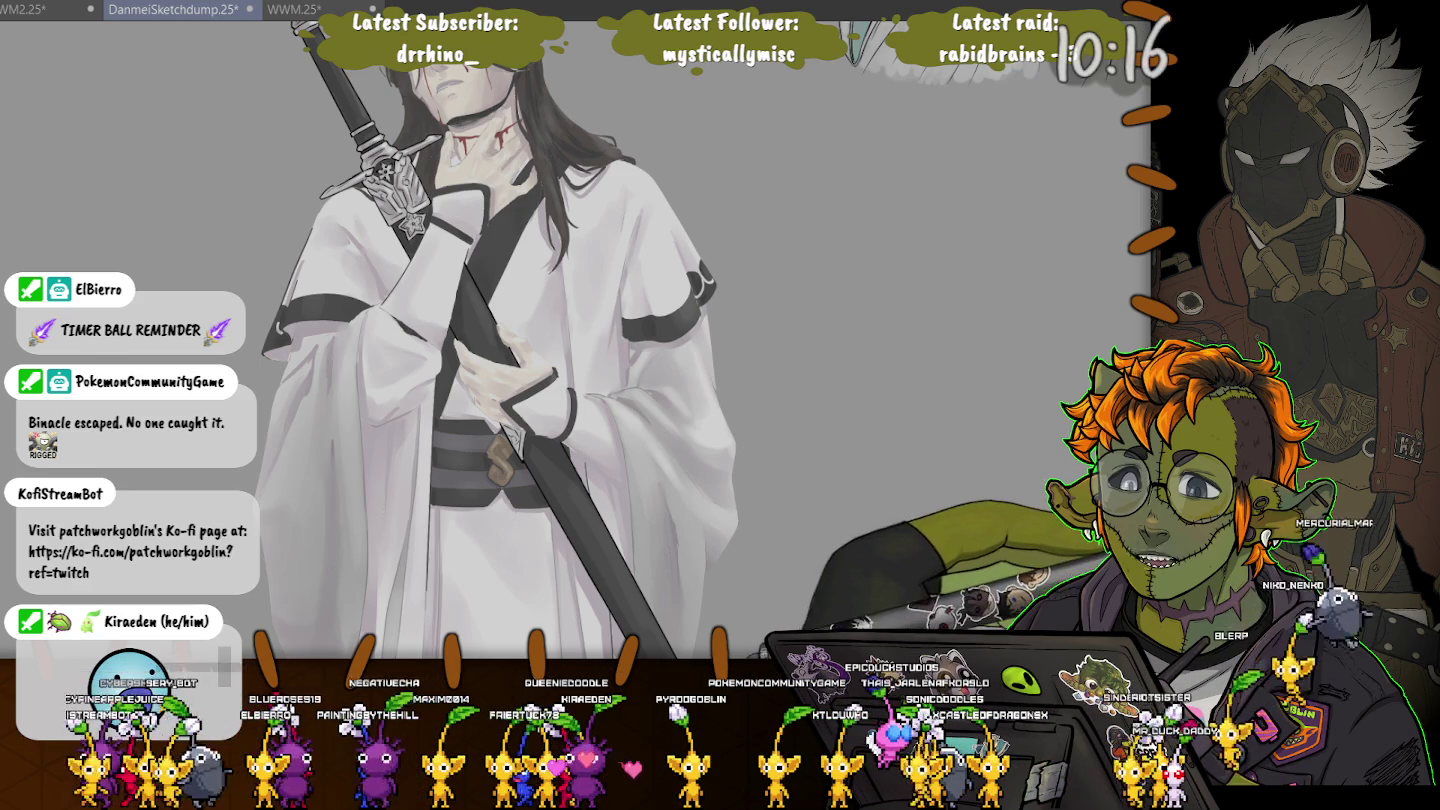
pyautogui.hotkey('ctrl', 'z')
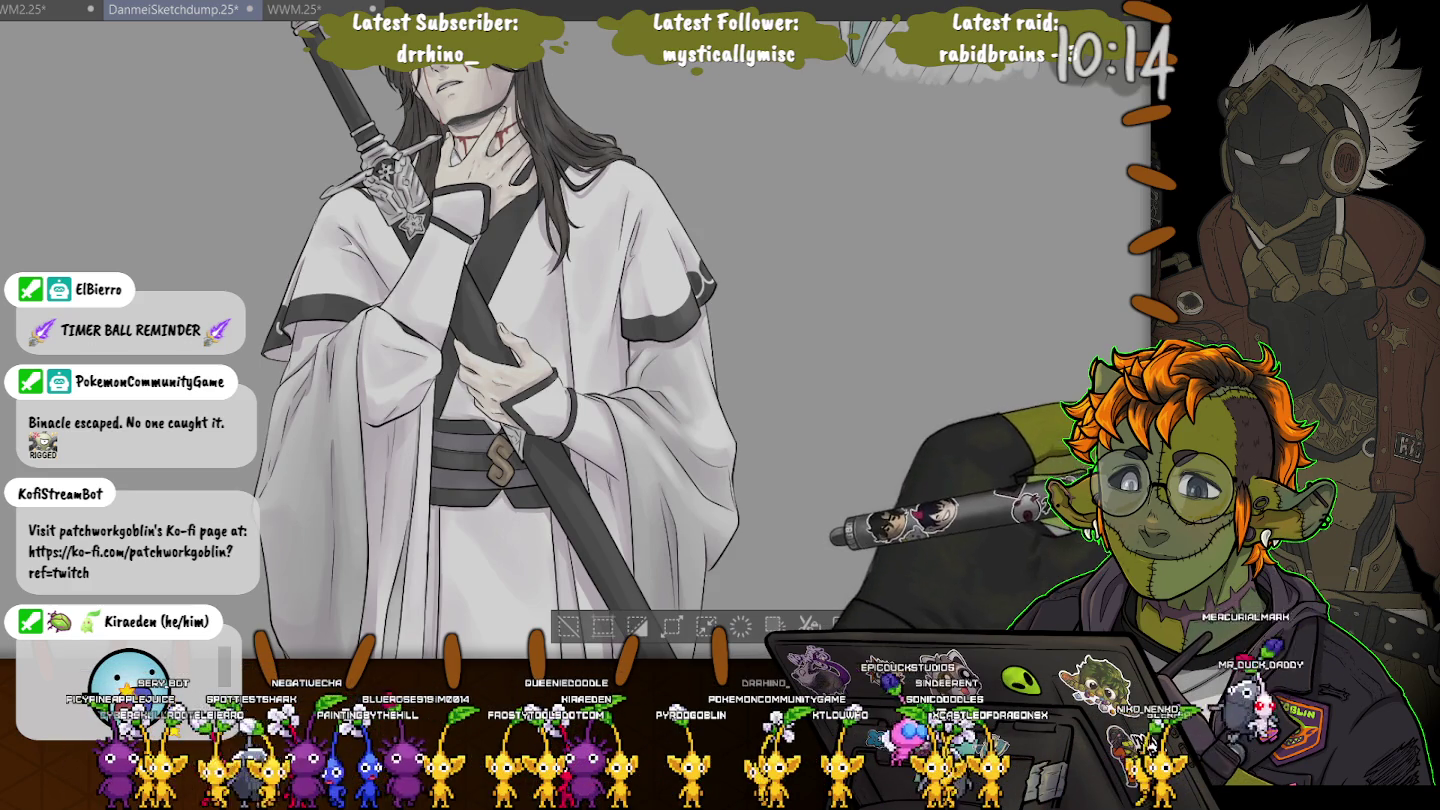
# Select the whole canvas so the artwork can be transformed
pyautogui.hotkey('ctrl', 'a')
pyautogui.hotkey('ctrl', 'd')
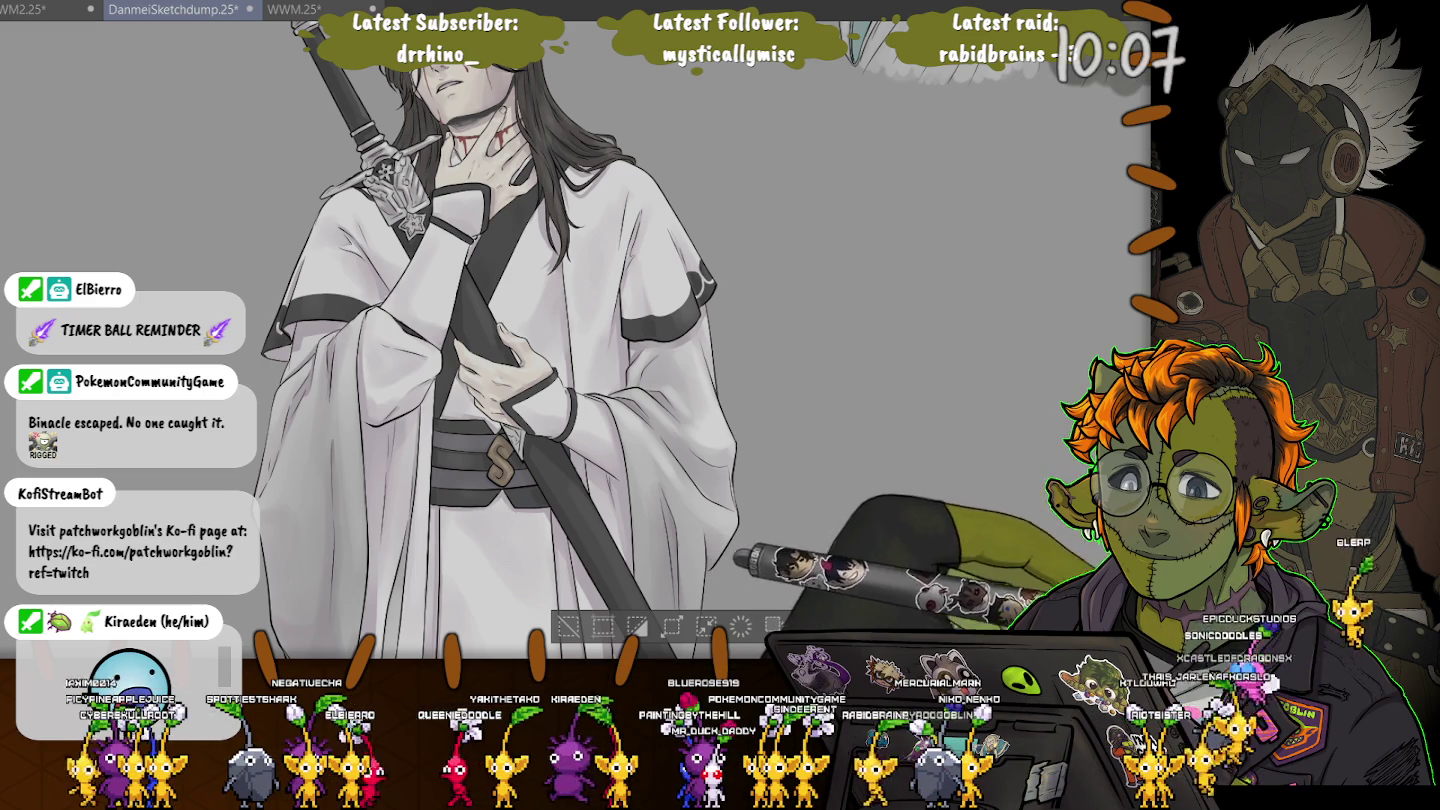
pyautogui.hotkey('ctrl', 'a')
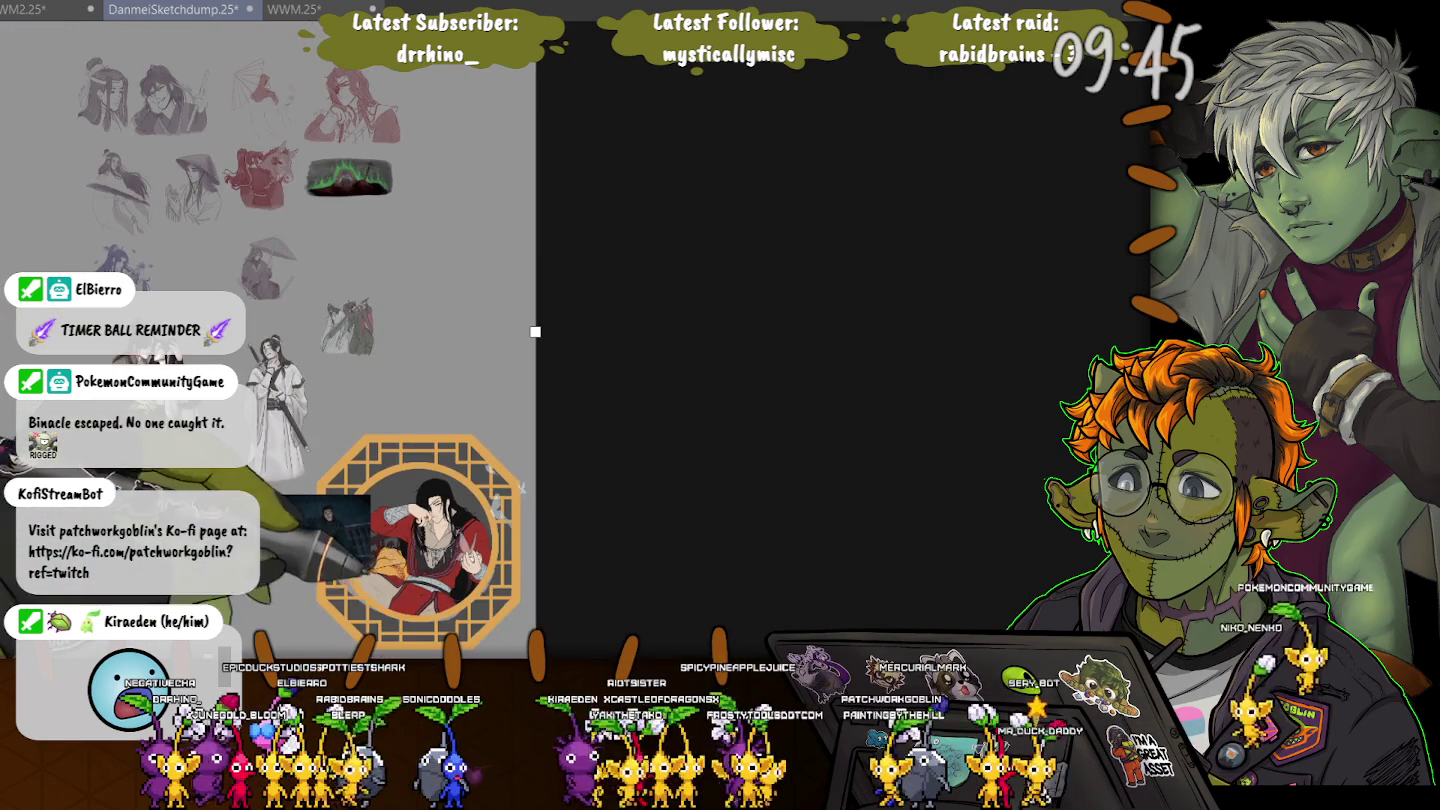
# Shrink the selected sketches toward the top-left and commit the transforms
pyautogui.moveTo(535, 331); pyautogui.dragTo(312, 487)
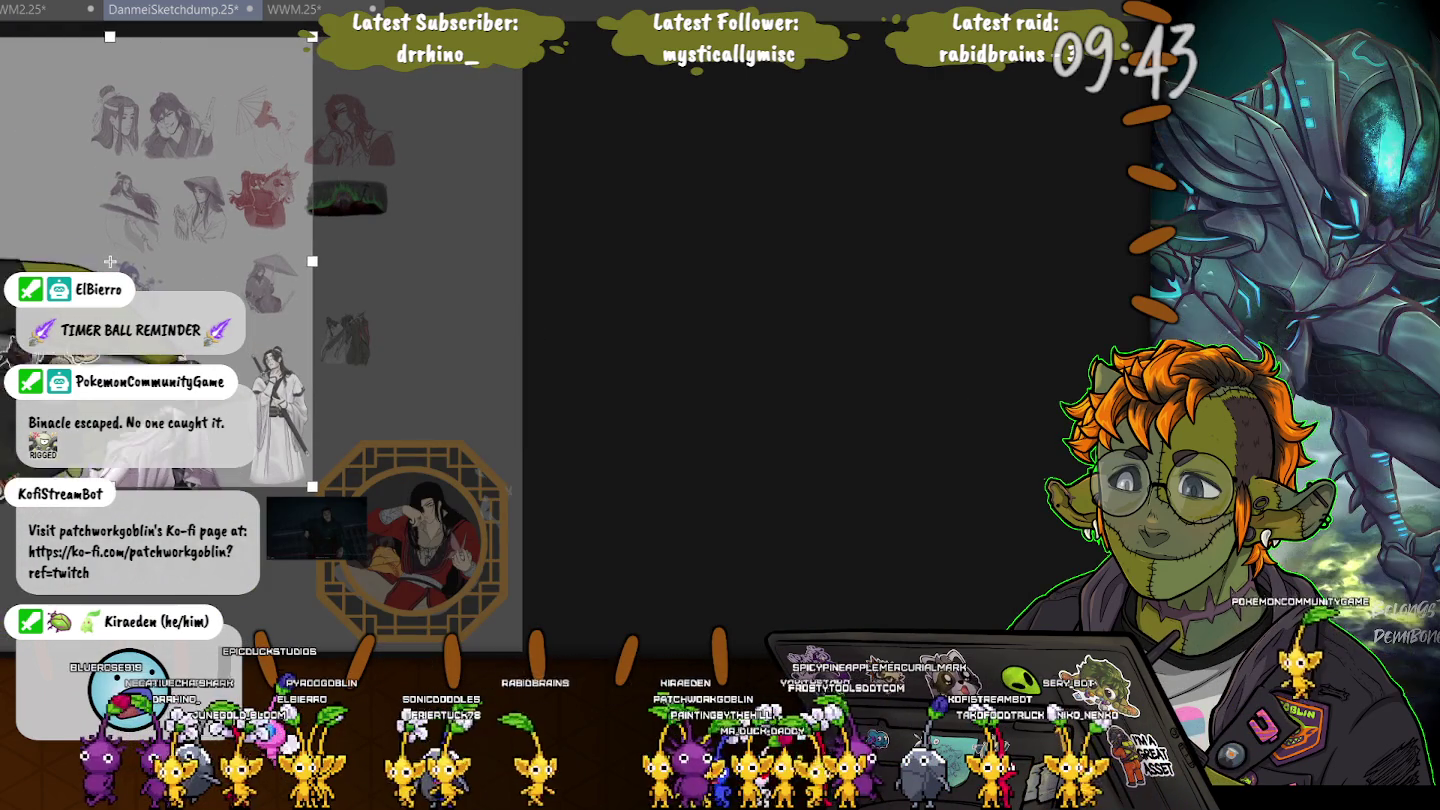
pyautogui.moveTo(110, 261)
pyautogui.mouseDown()
pyautogui.moveTo(218, 294)
pyautogui.moveTo(111, 261)
pyautogui.mouseUp()
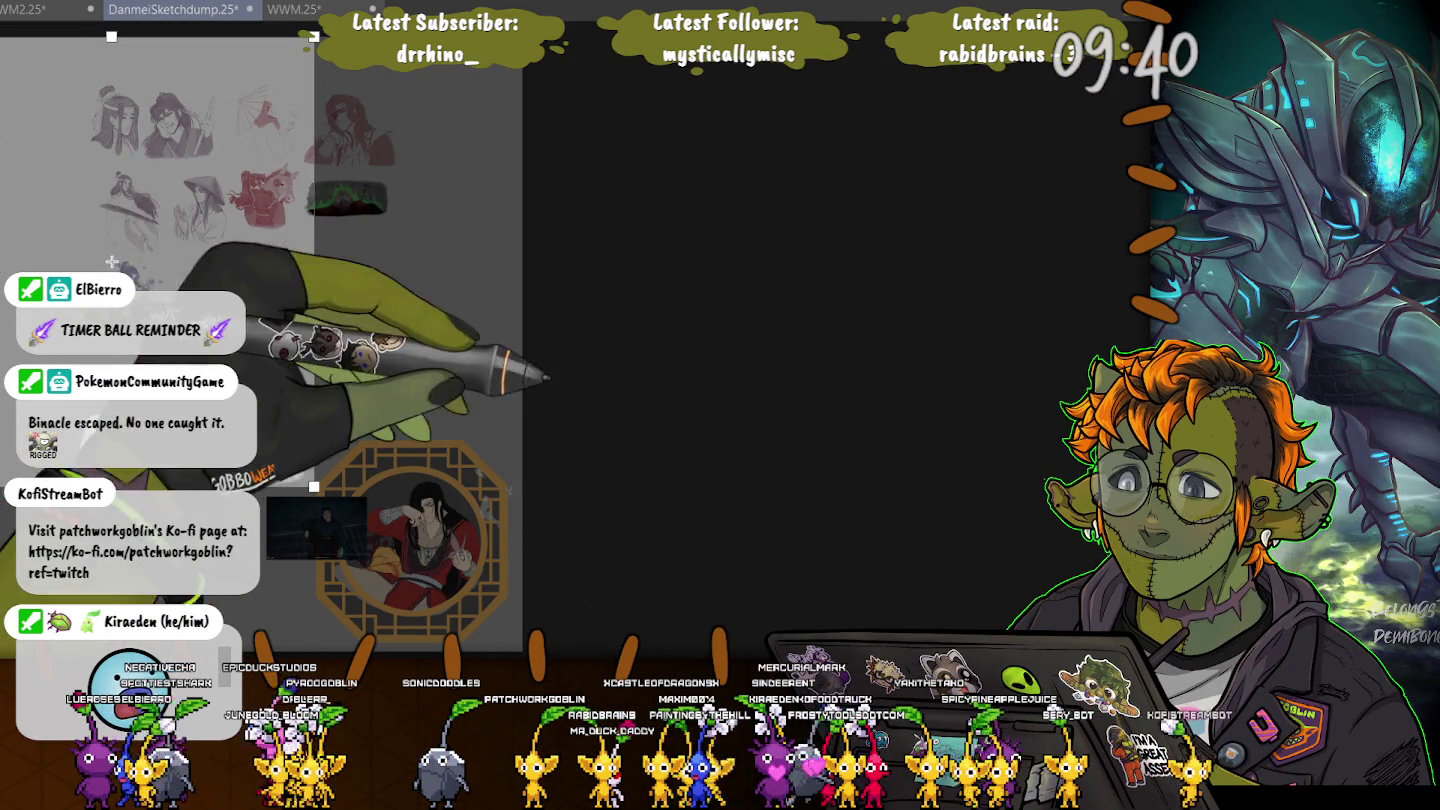
pyautogui.press('Return')
pyautogui.click(506, 449)
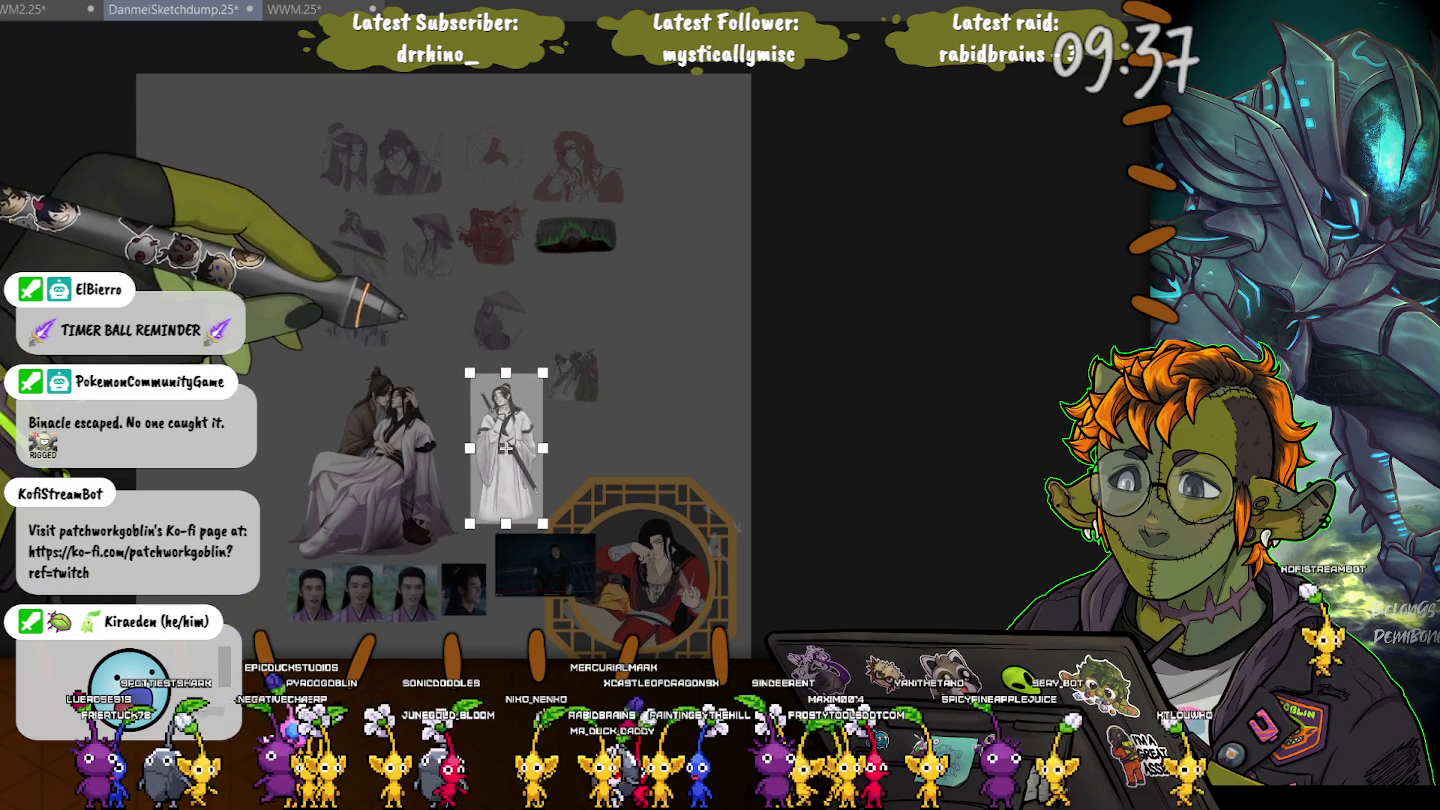
pyautogui.press('Return')
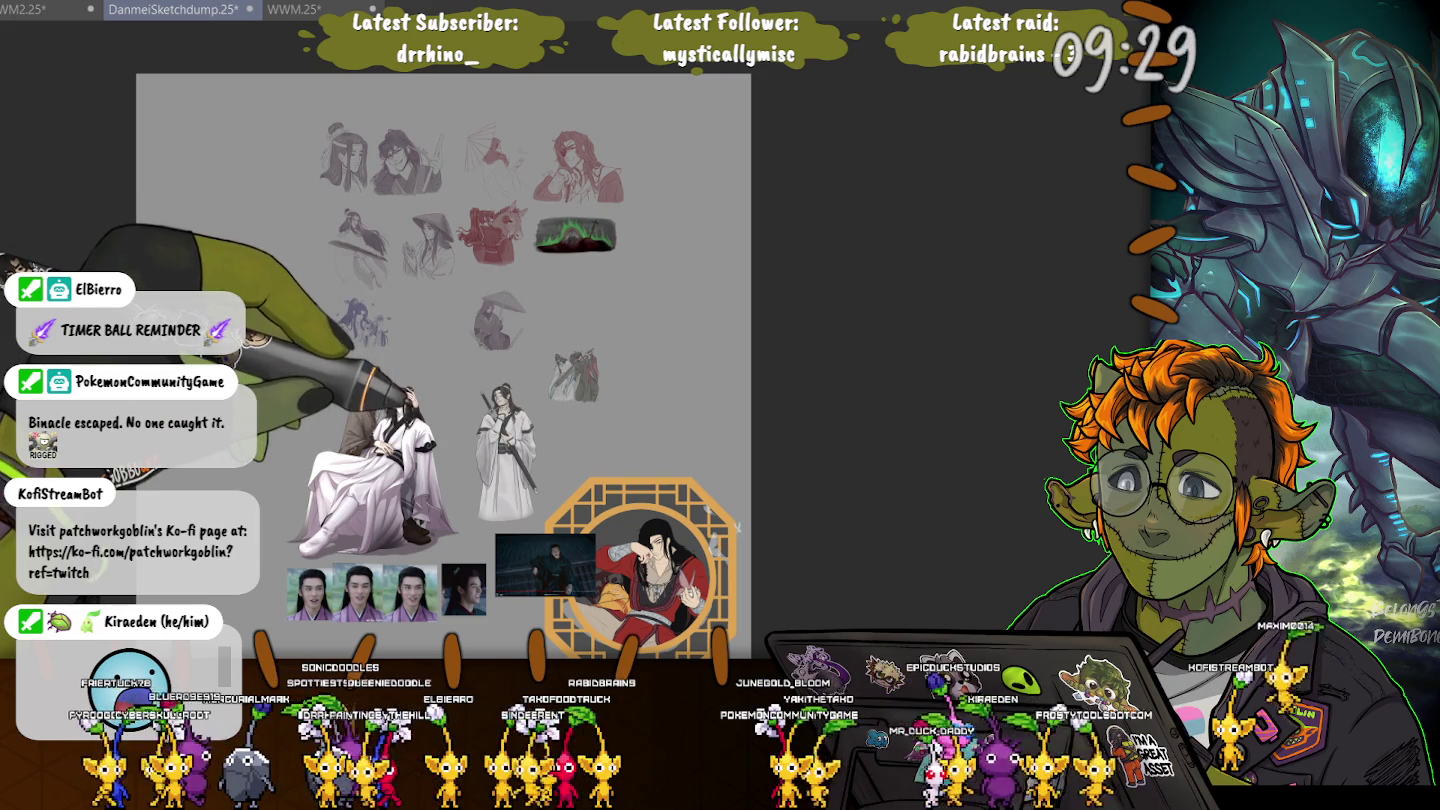
# Crop the canvas to the white-robed swordsman and nudge the image right and down to centre it
pyautogui.hotkey('ctrl', 'shift', 'x')
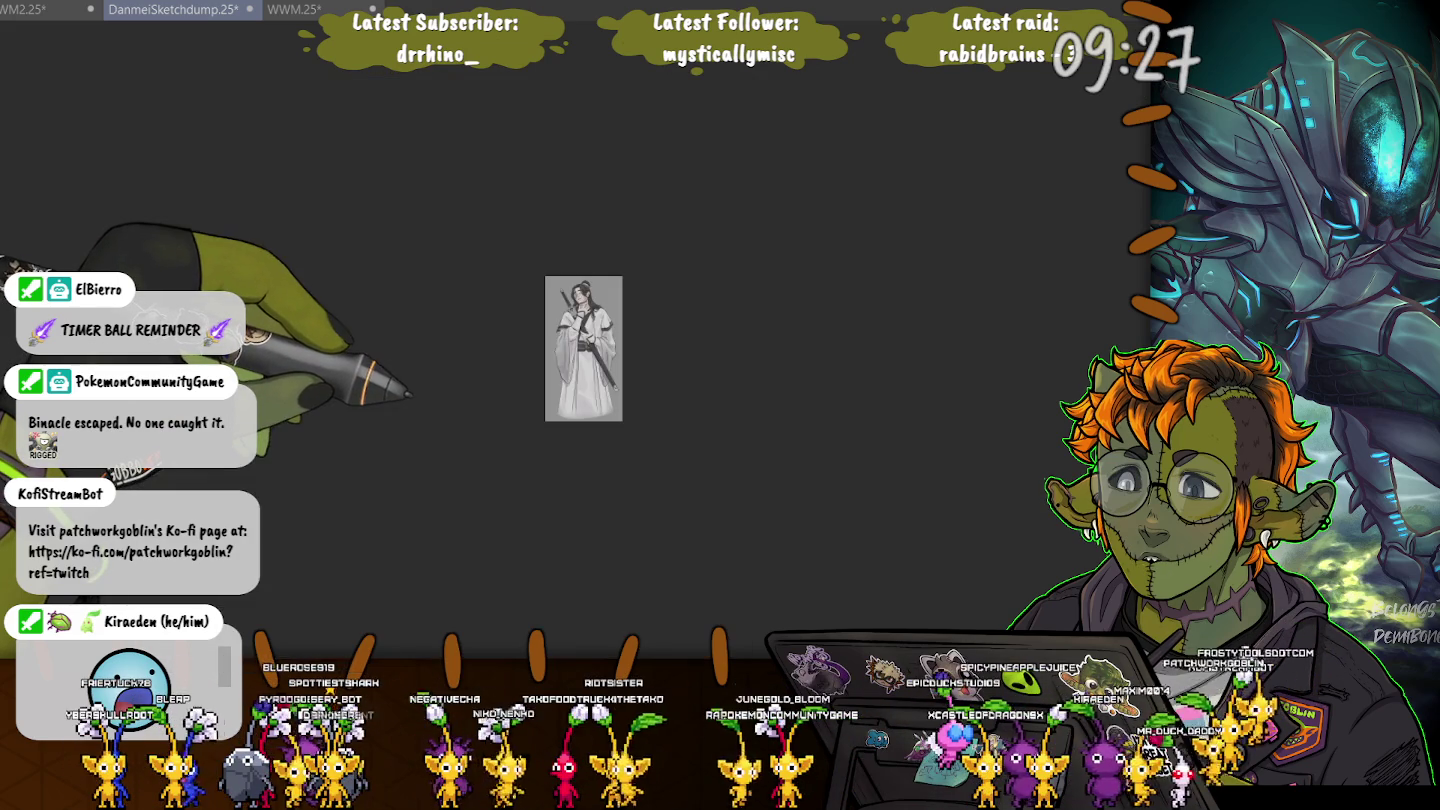
pyautogui.hotkey('ctrl', '0')
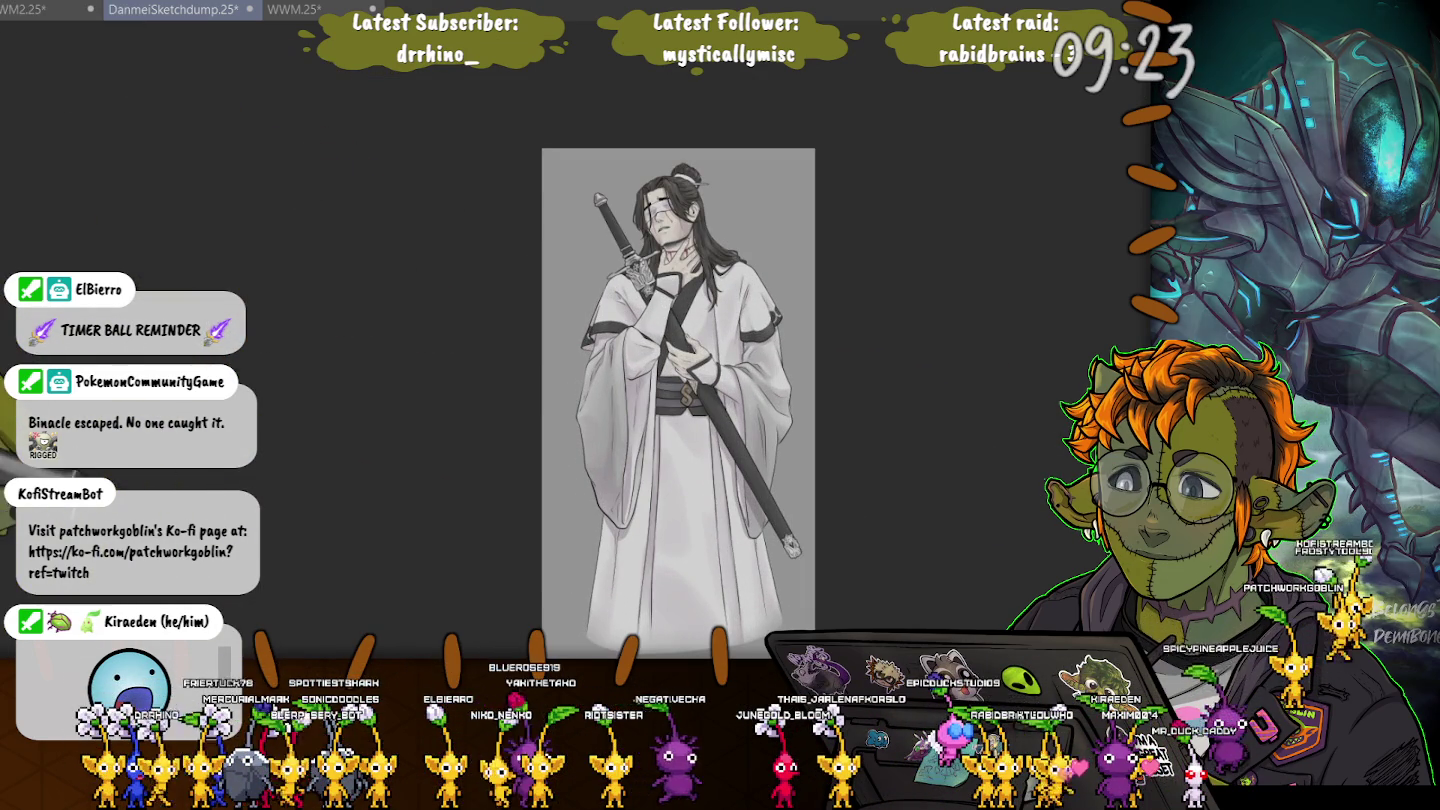
pyautogui.hotkey('ctrl', 't')
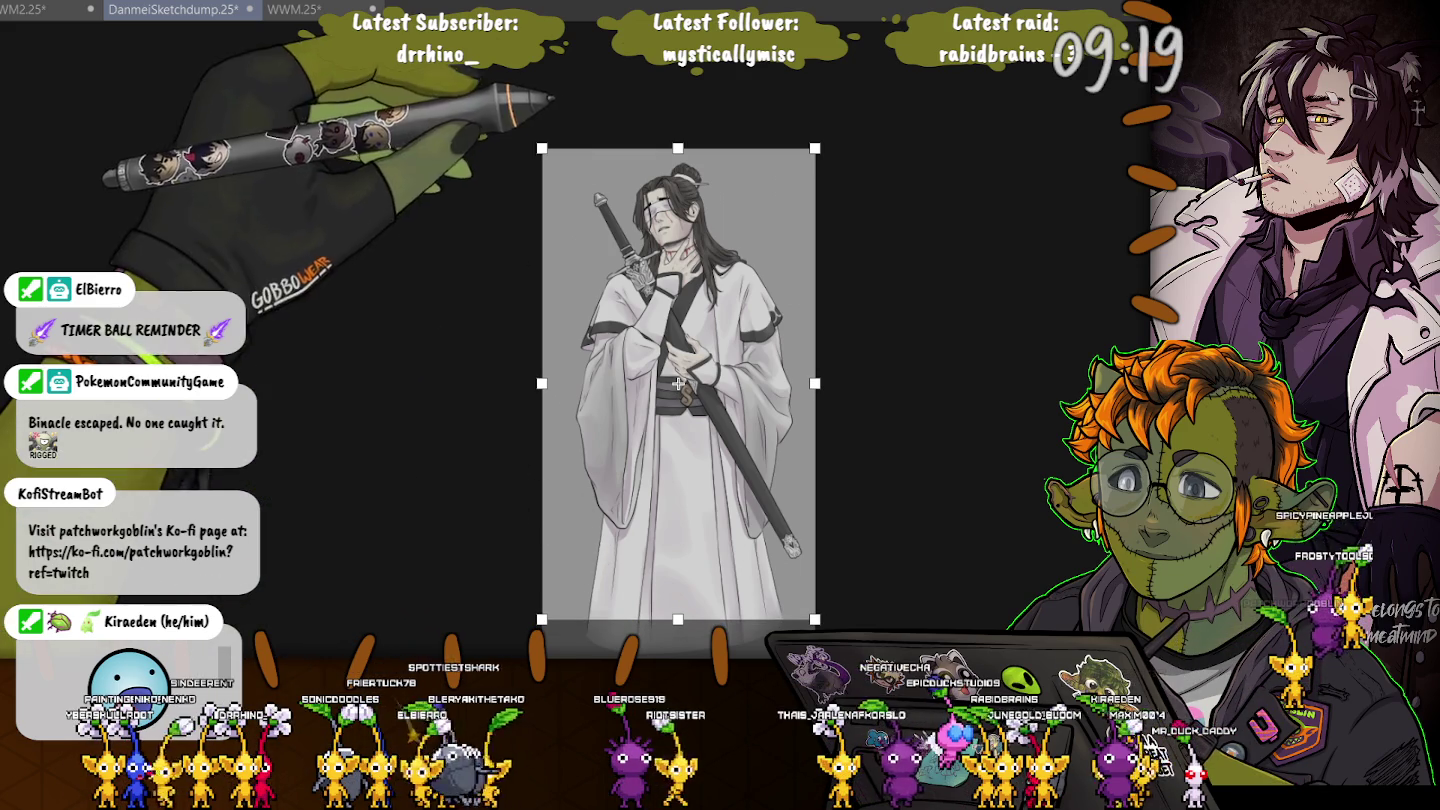
pyautogui.moveTo(541, 383); pyautogui.dragTo(550, 383)
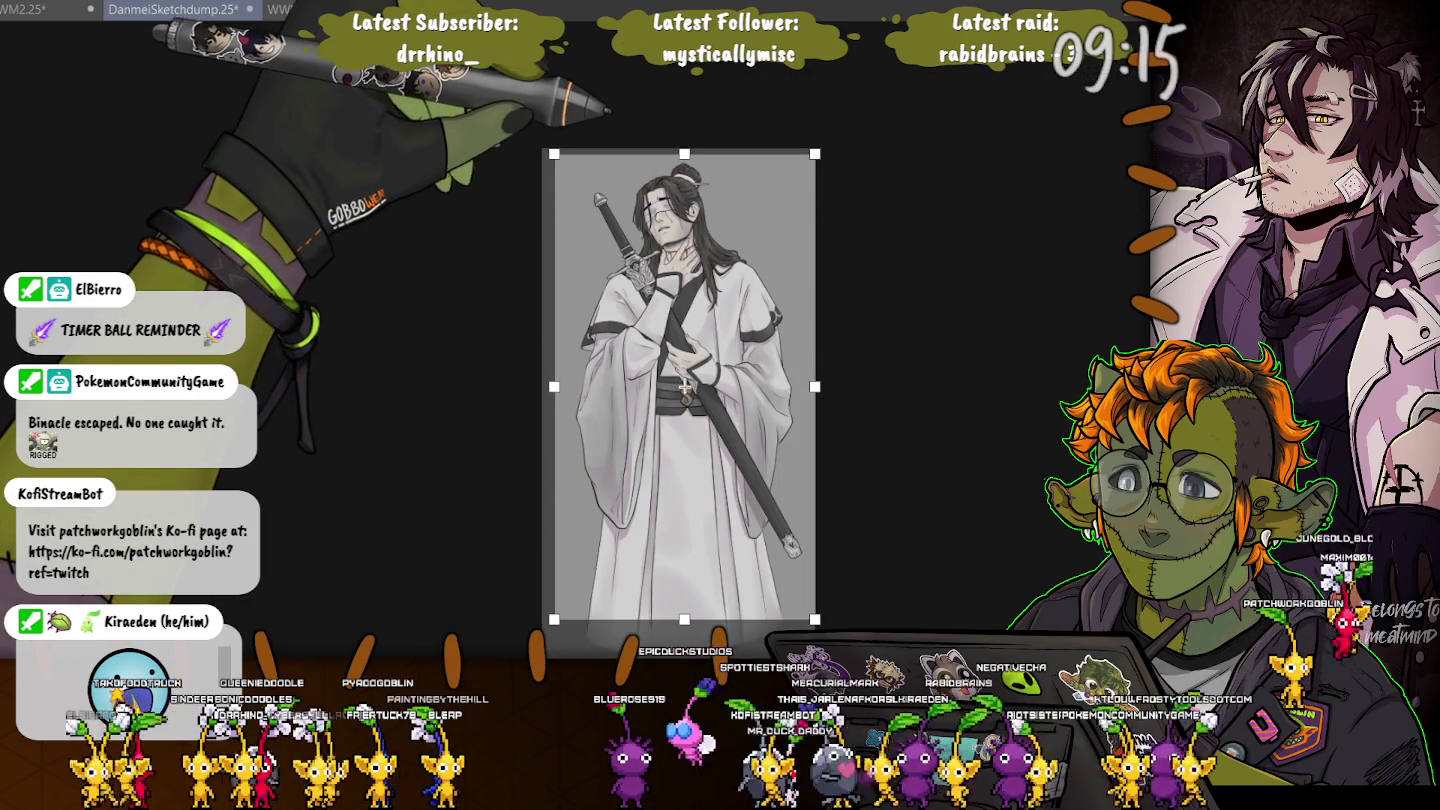
pyautogui.moveTo(684, 383); pyautogui.dragTo(684, 387)
pyautogui.press('Return')
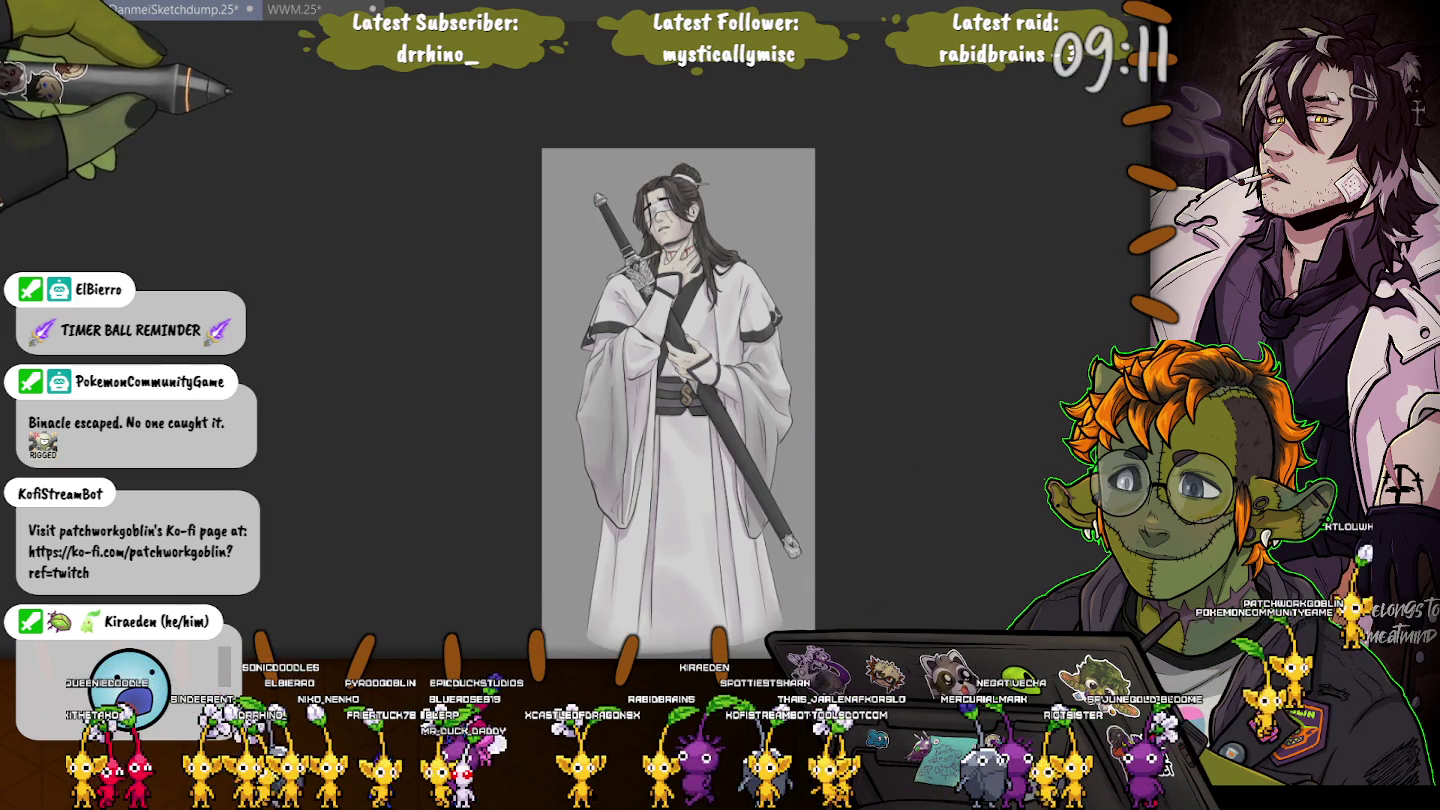
pyautogui.scroll(-1, 316, 128)
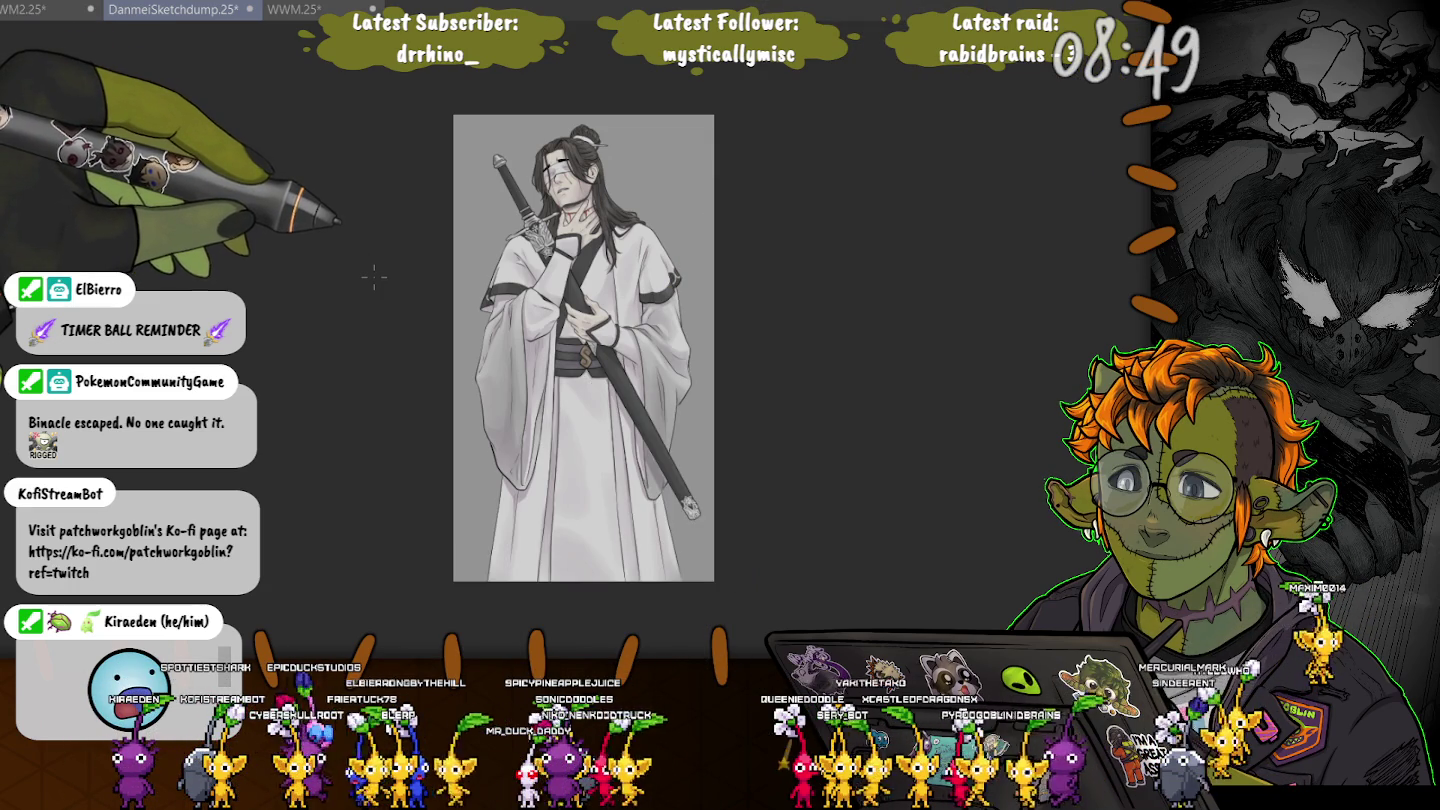
# Undo the crop, deselect, and centre the red-robed figure in the lattice window in view
pyautogui.hotkey('ctrl', 'z')
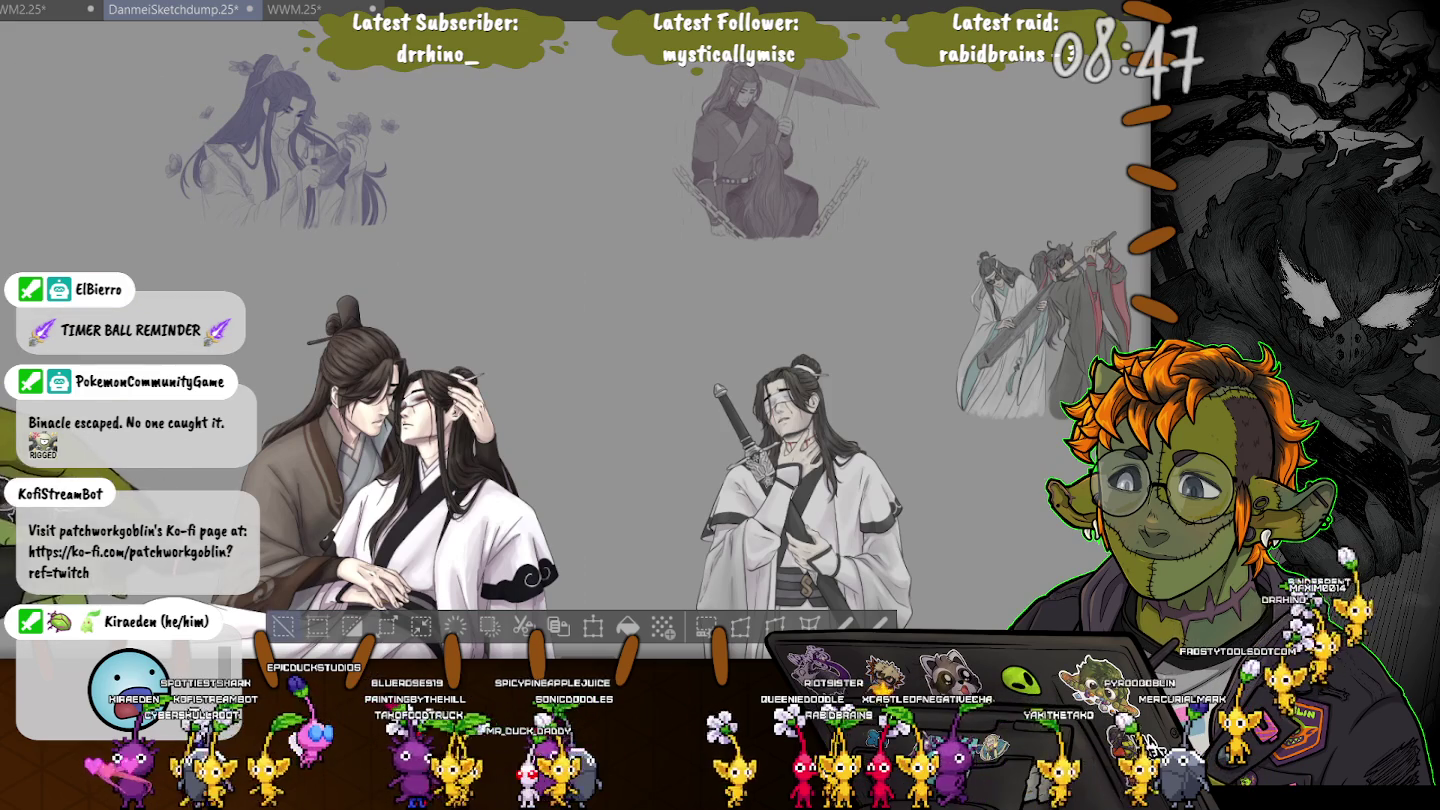
pyautogui.hotkey('ctrl', 'd')
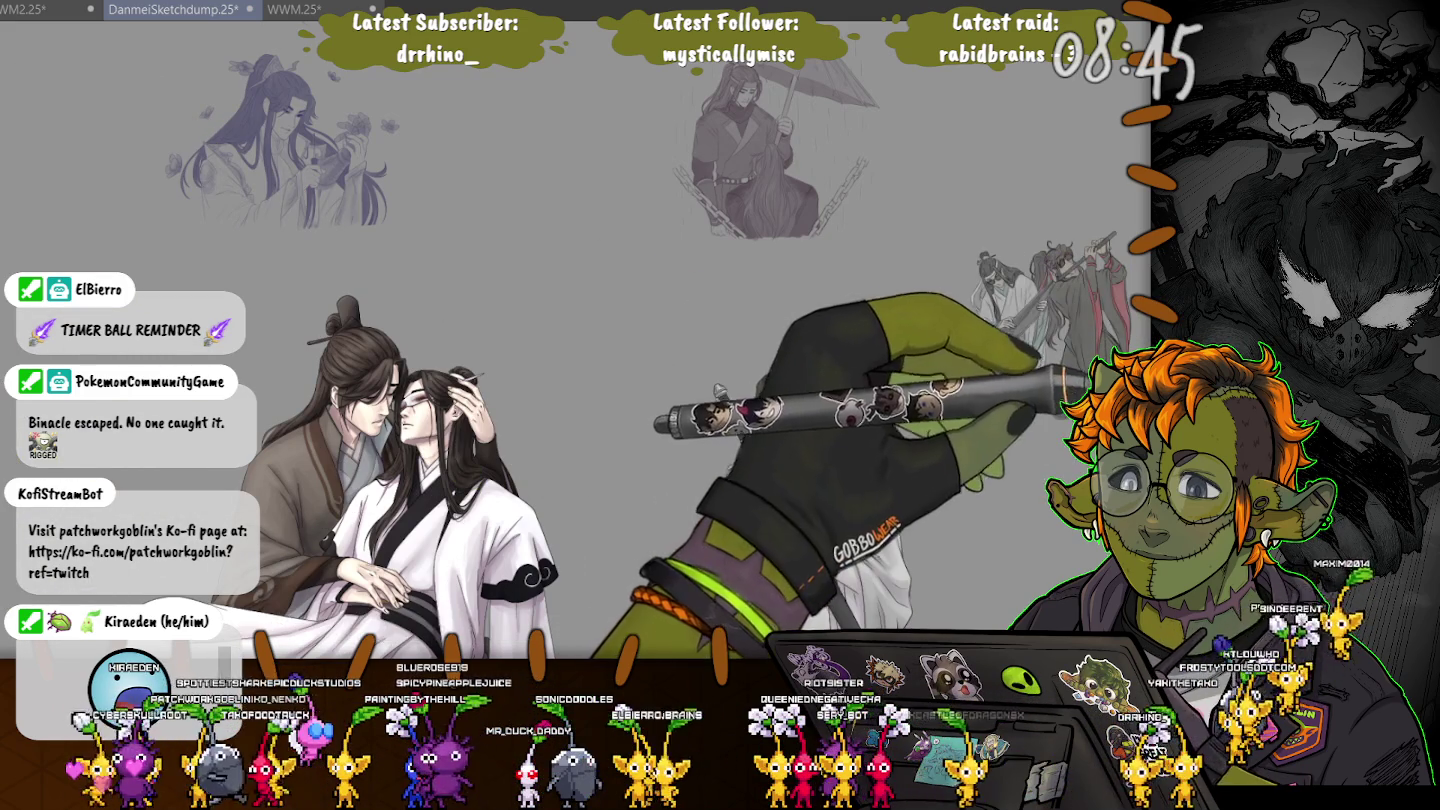
pyautogui.scroll(2, 400, 350)
pyautogui.scroll(-2, 600, 300)
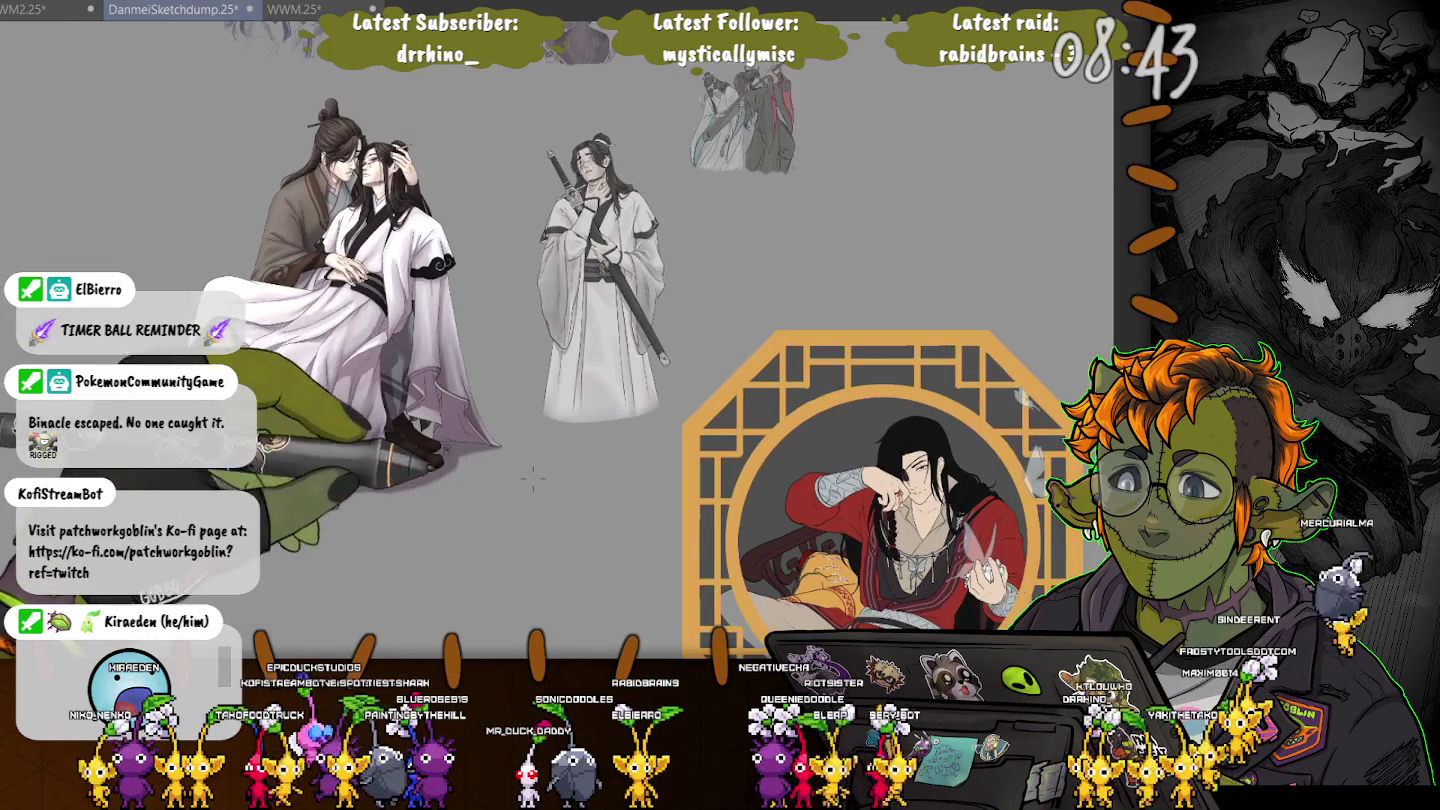
pyautogui.scroll(2, 545, 340)
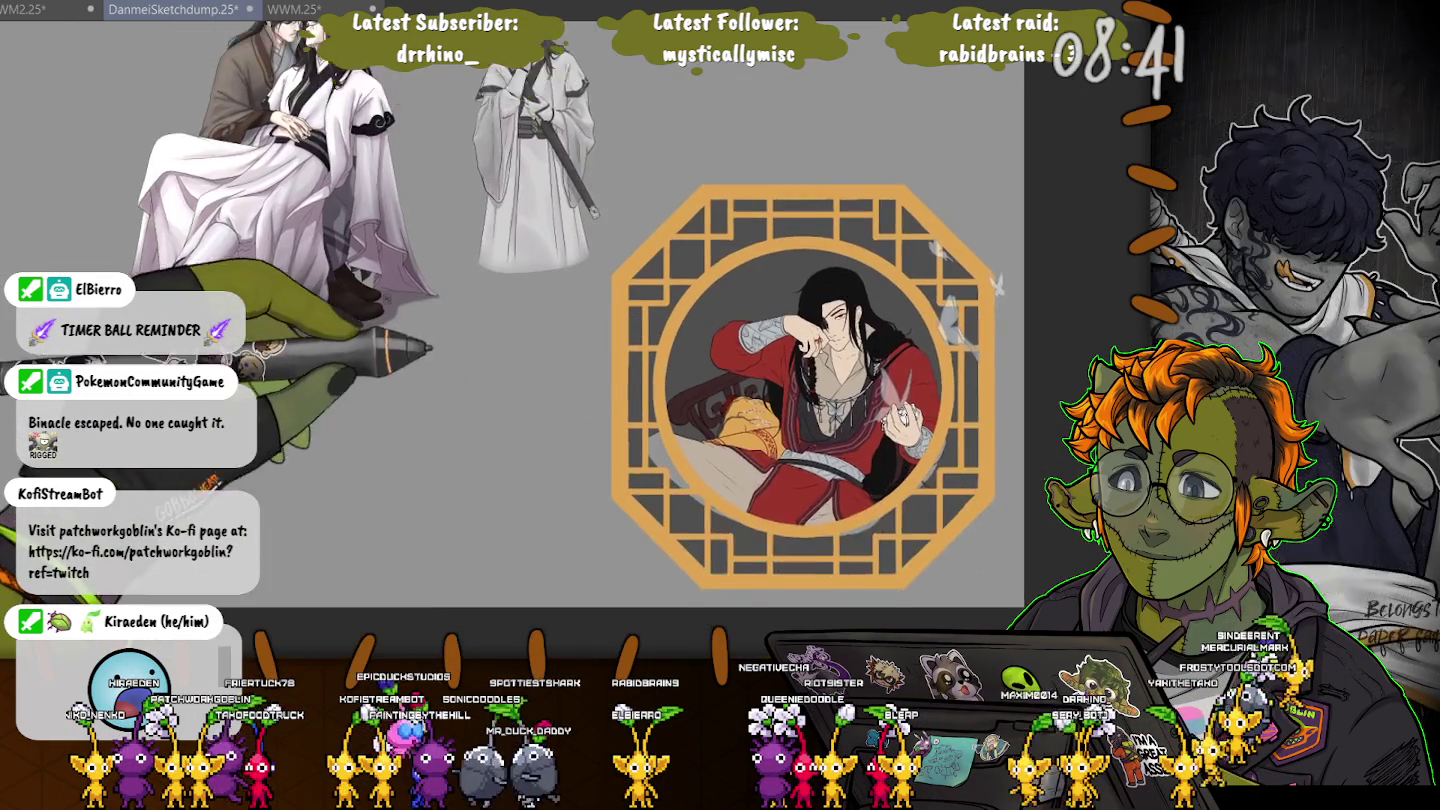
pyautogui.scroll(2, 545, 340)
pyautogui.moveTo(800, 400); pyautogui.dragTo(540, 260)
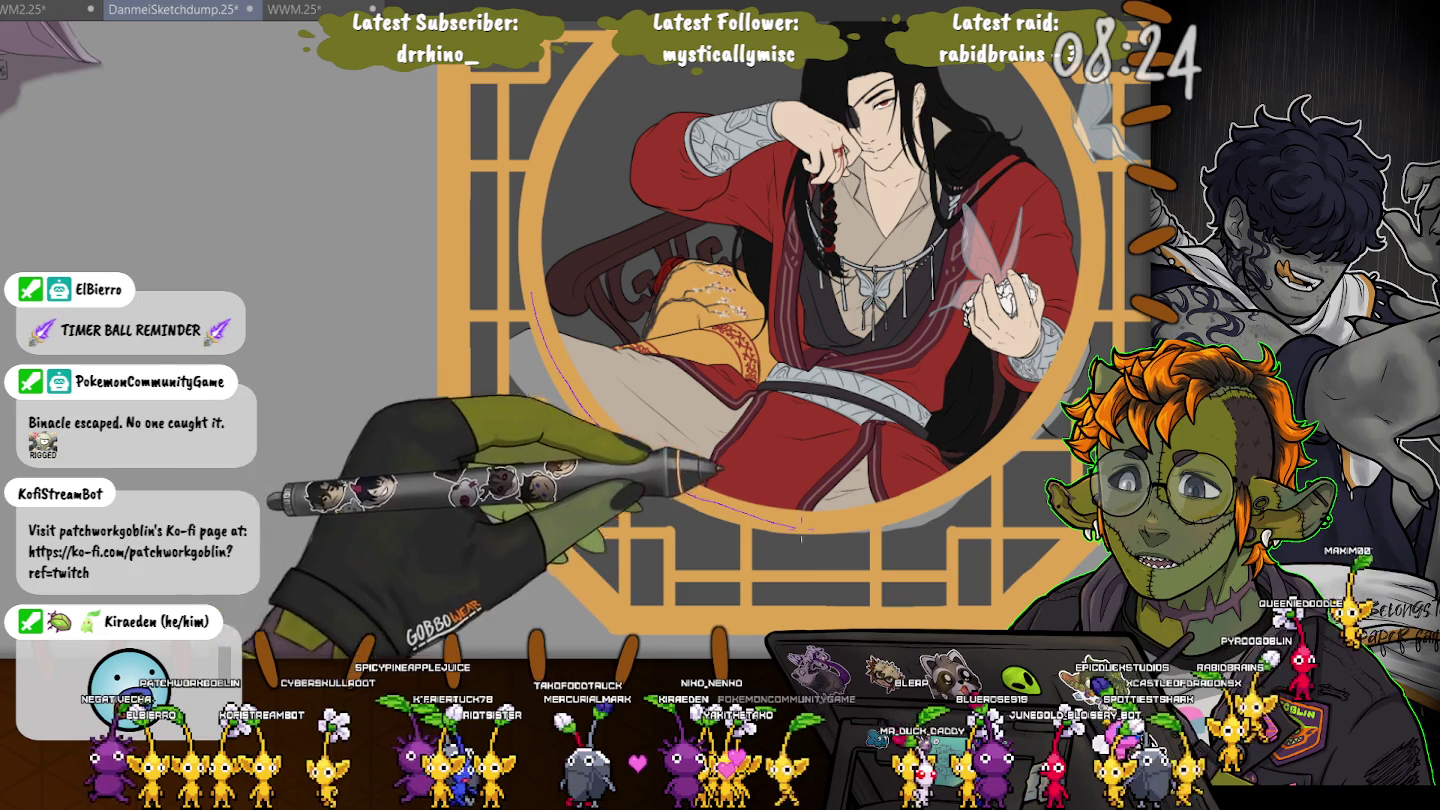
# Lasso an area along the lattice frame's bottom edge, then deselect and inspect the window
pyautogui.moveTo(500, 292); pyautogui.dragTo(470, 400)
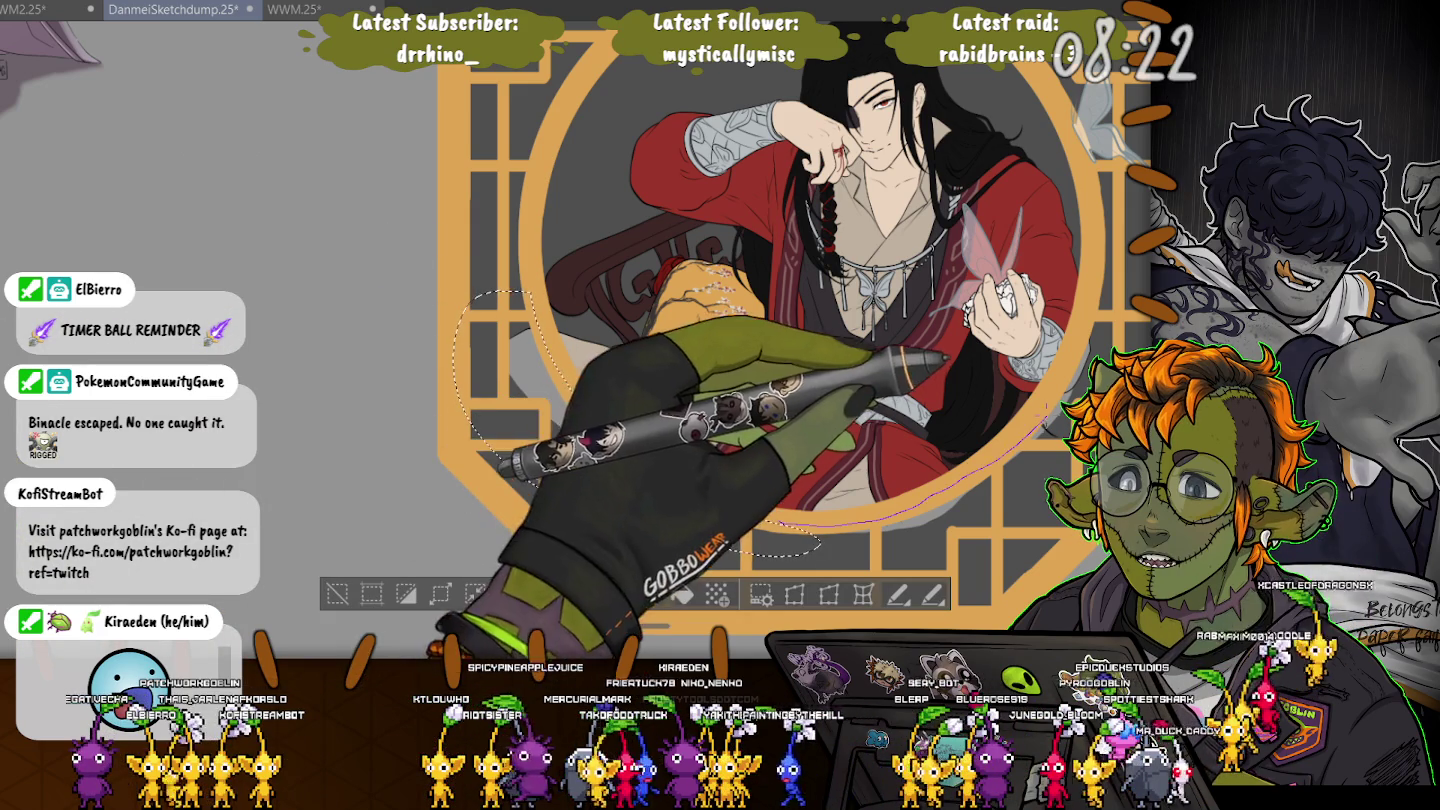
pyautogui.moveTo(820, 545); pyautogui.dragTo(1040, 525)
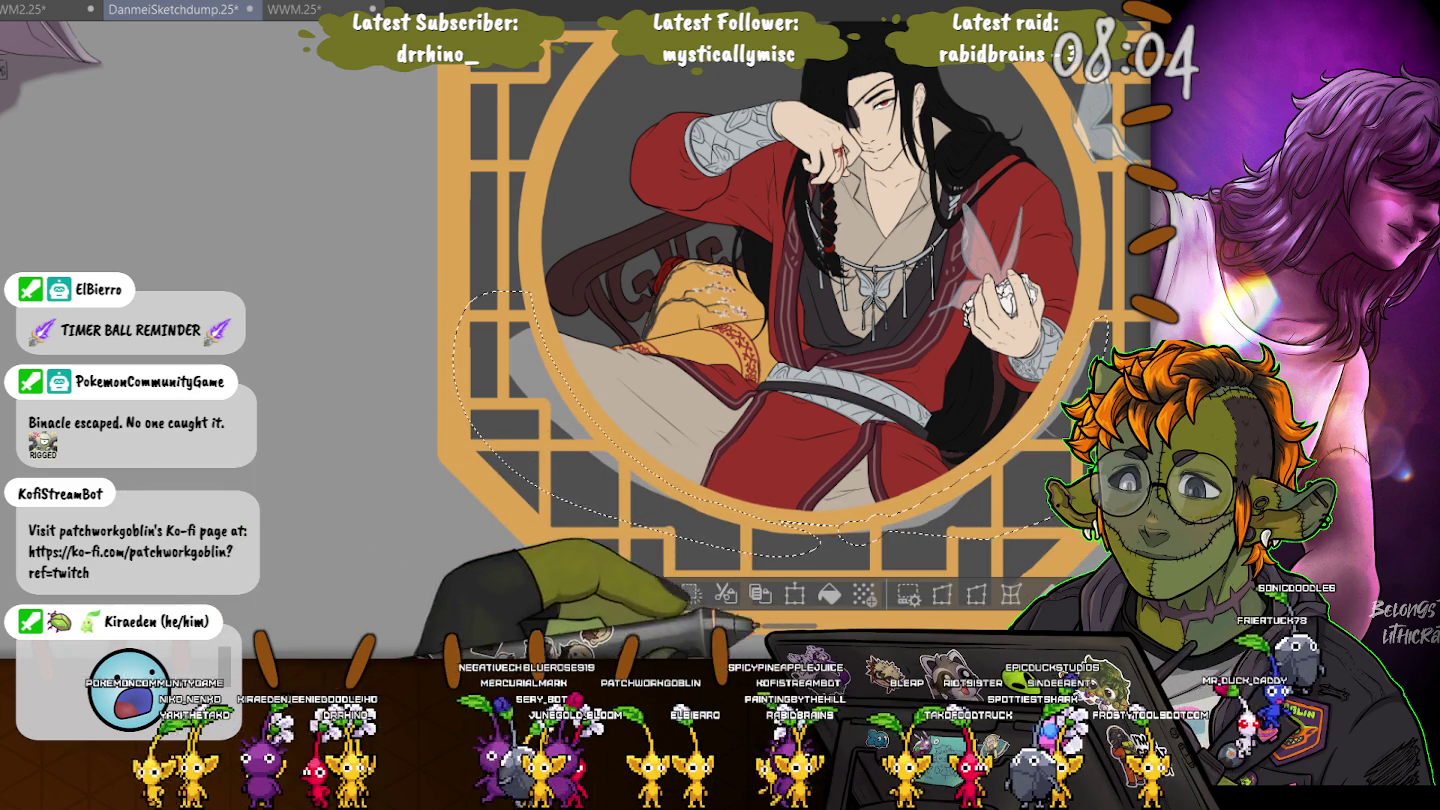
pyautogui.hotkey('ctrl', 'd')
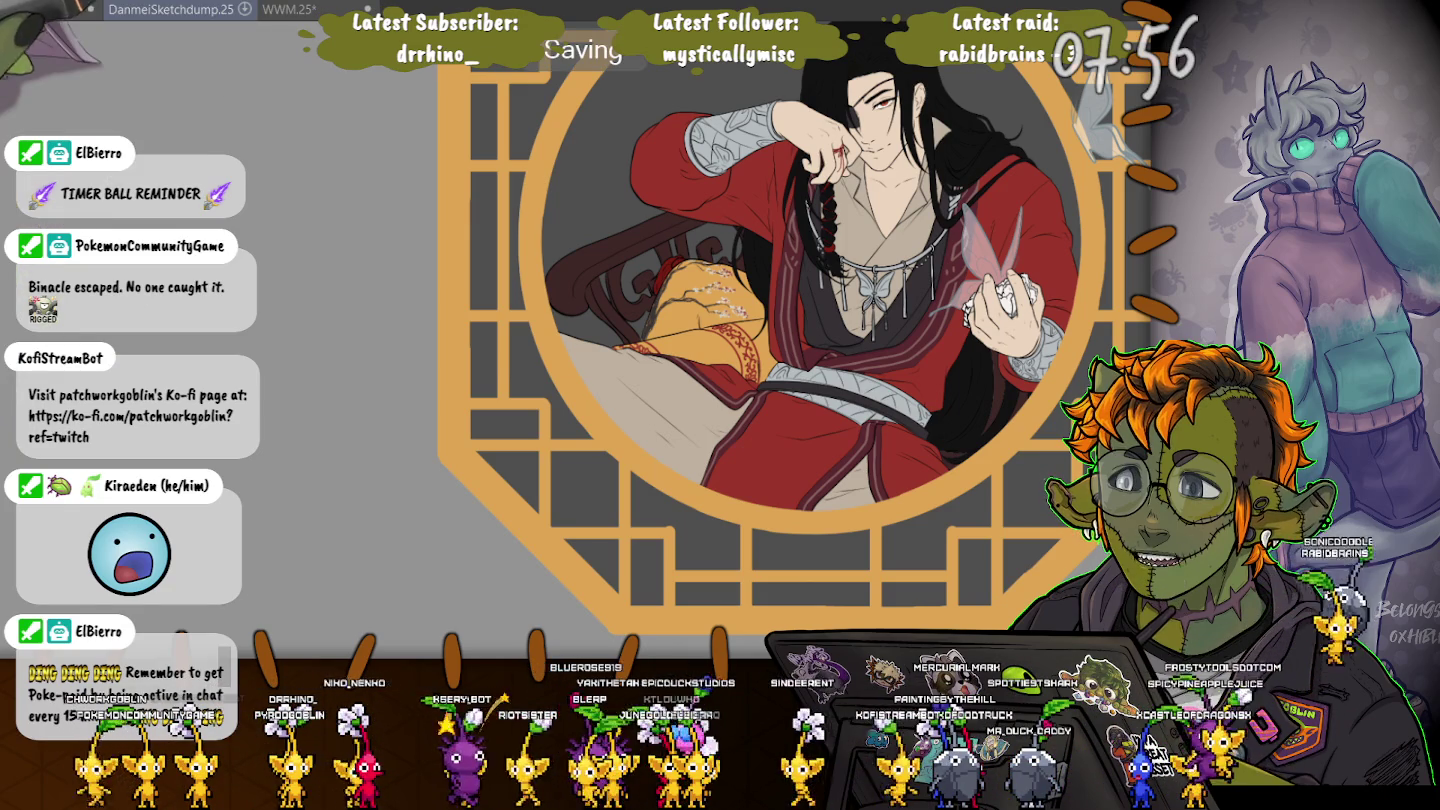
pyautogui.scroll(3, 828, 333)
pyautogui.scroll(-3, 770, 370)
pyautogui.scroll(-1, 770, 370)
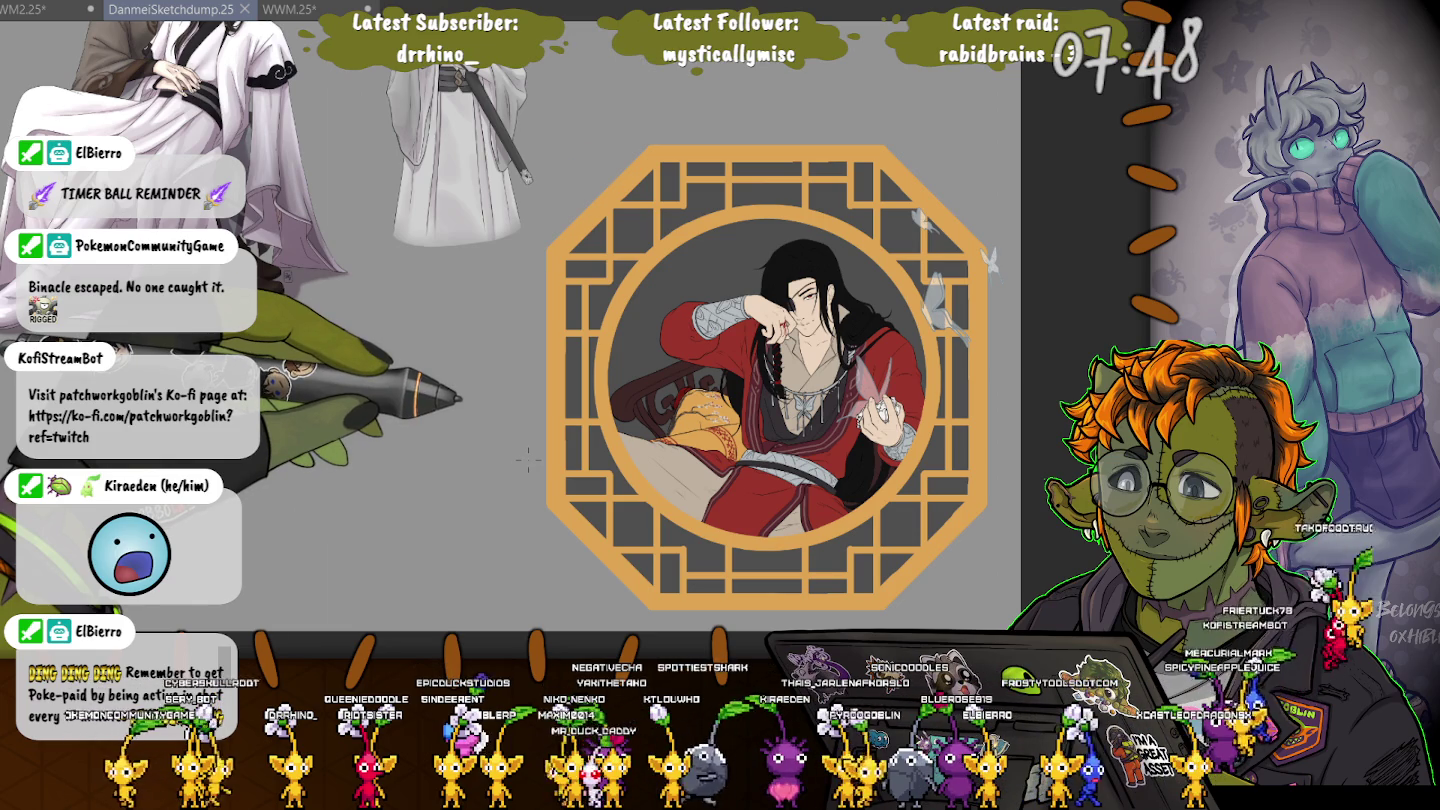
pyautogui.scroll(2, 850, 280)
pyautogui.scroll(1, 850, 280)
pyautogui.scroll(1, 850, 280)
pyautogui.scroll(-1, 600, 115)
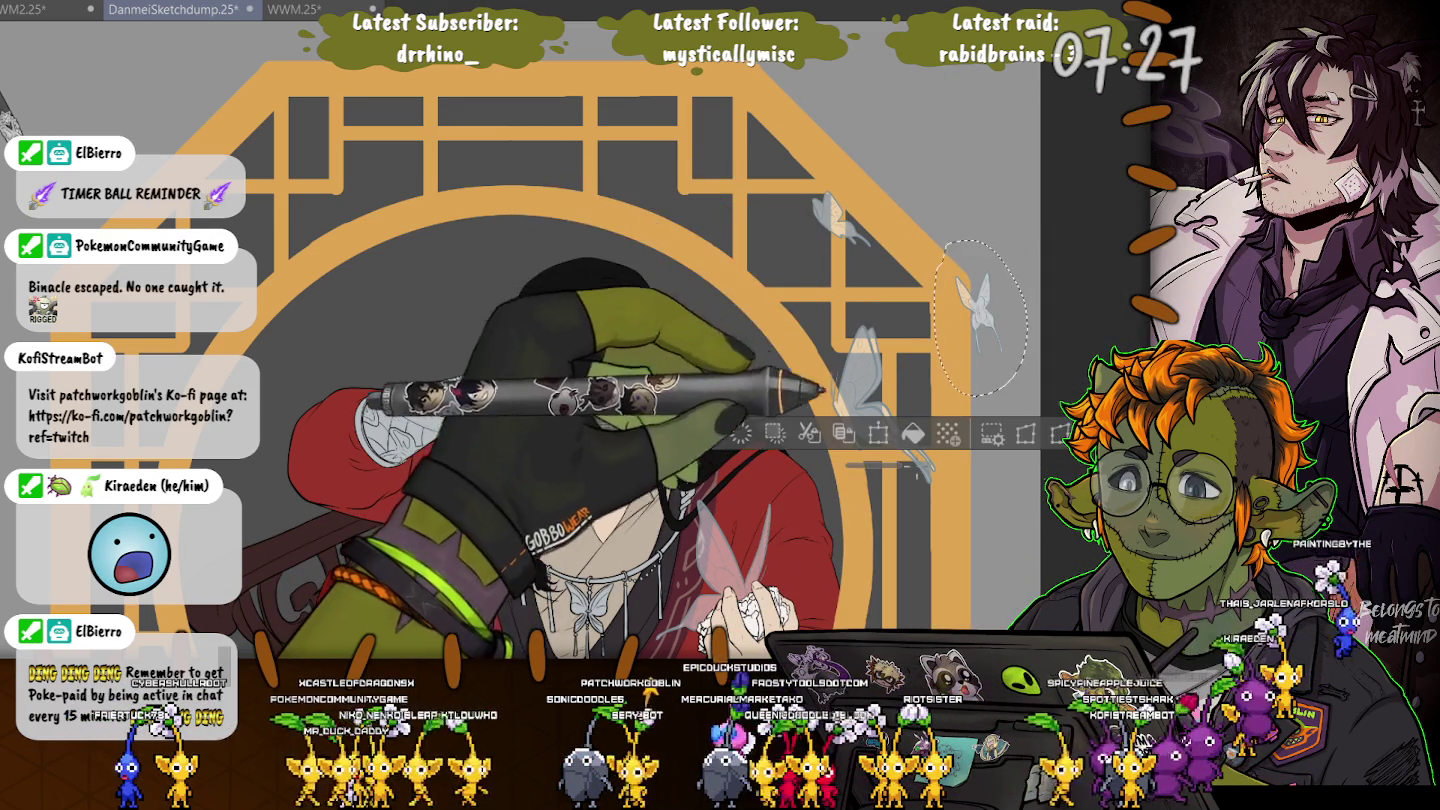
# Free-transform the butterfly at the window's right edge, deselect, and save the DanmeiSketchdump file
pyautogui.hotkey('ctrl', 't')
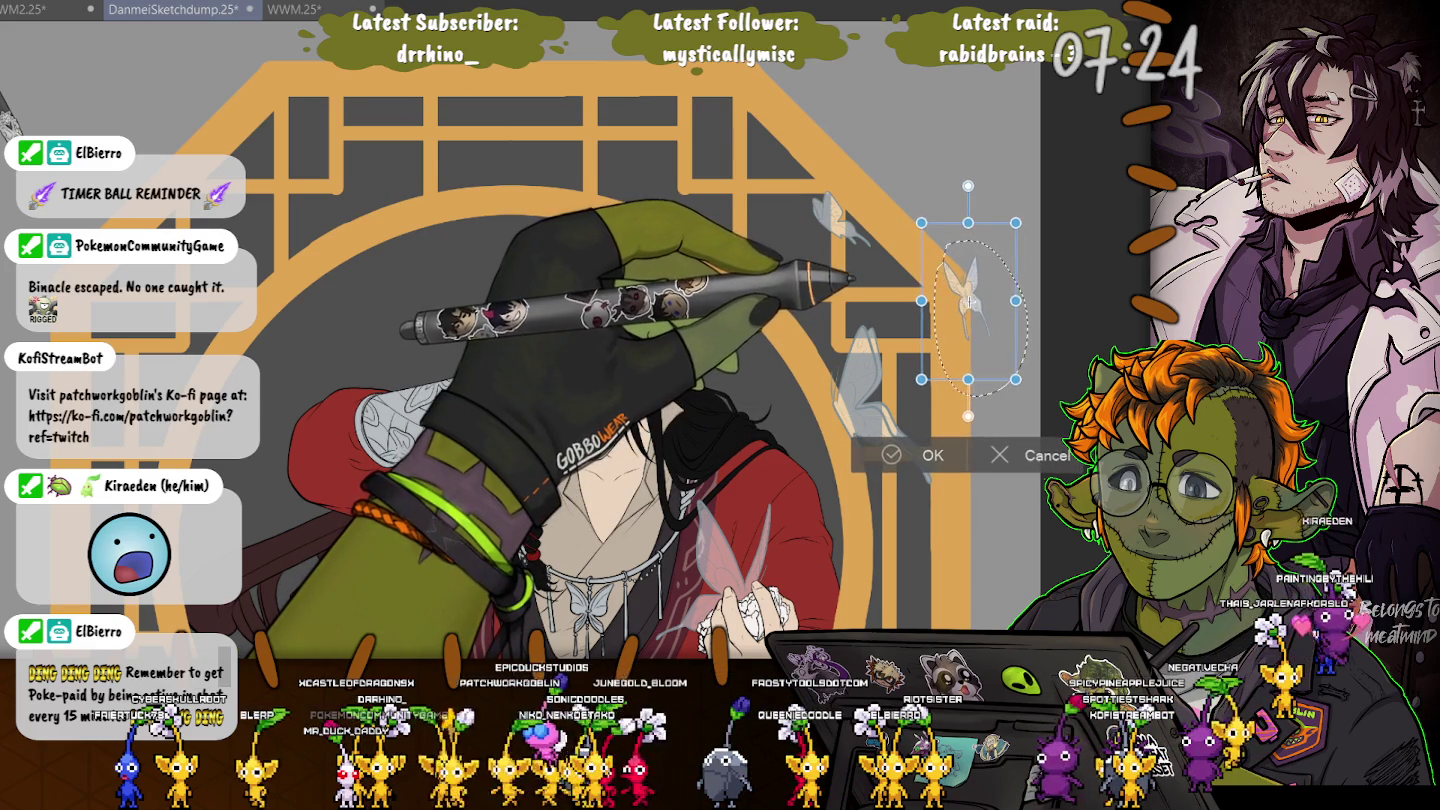
pyautogui.press('Return')
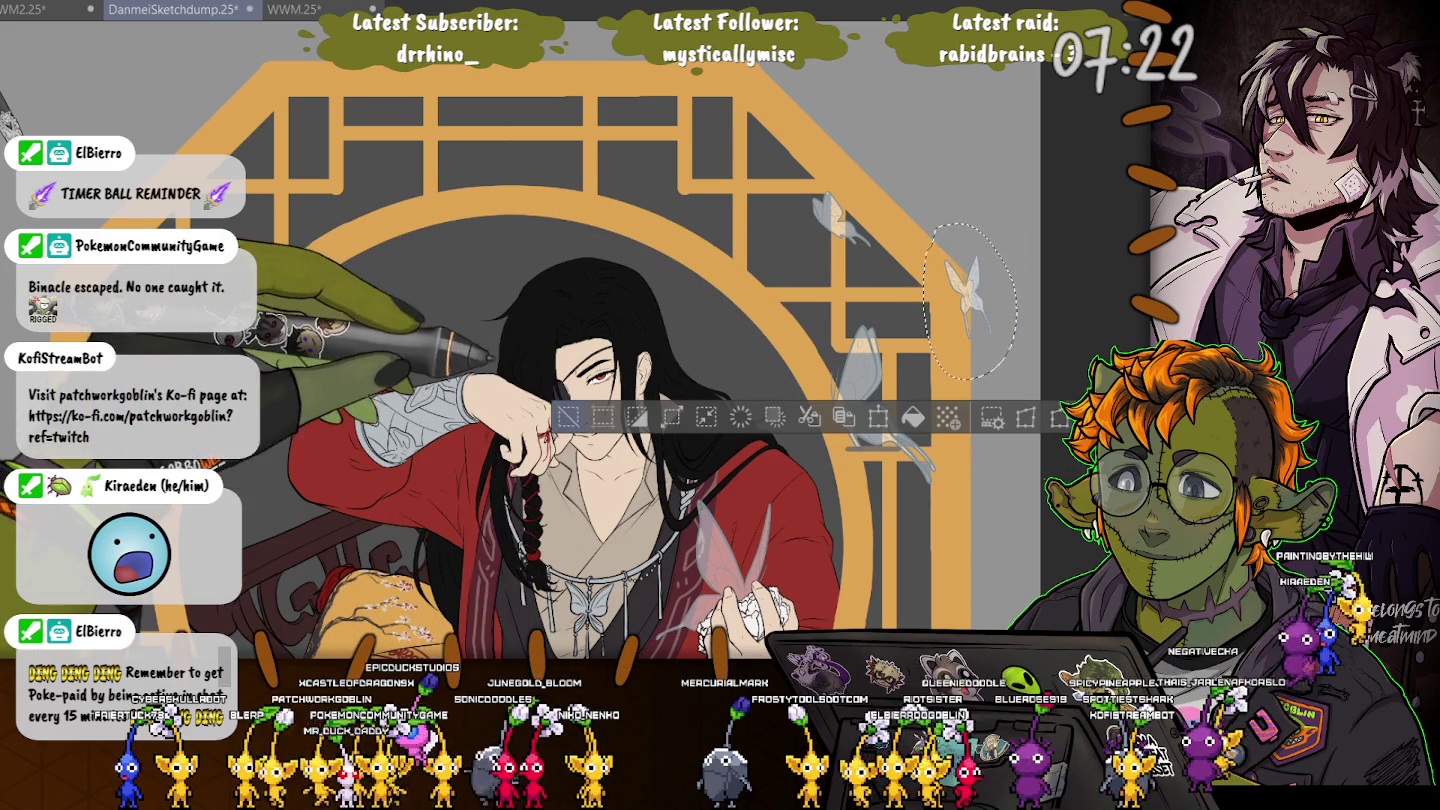
pyautogui.hotkey('ctrl', 'd')
pyautogui.hotkey('ctrl', 's')
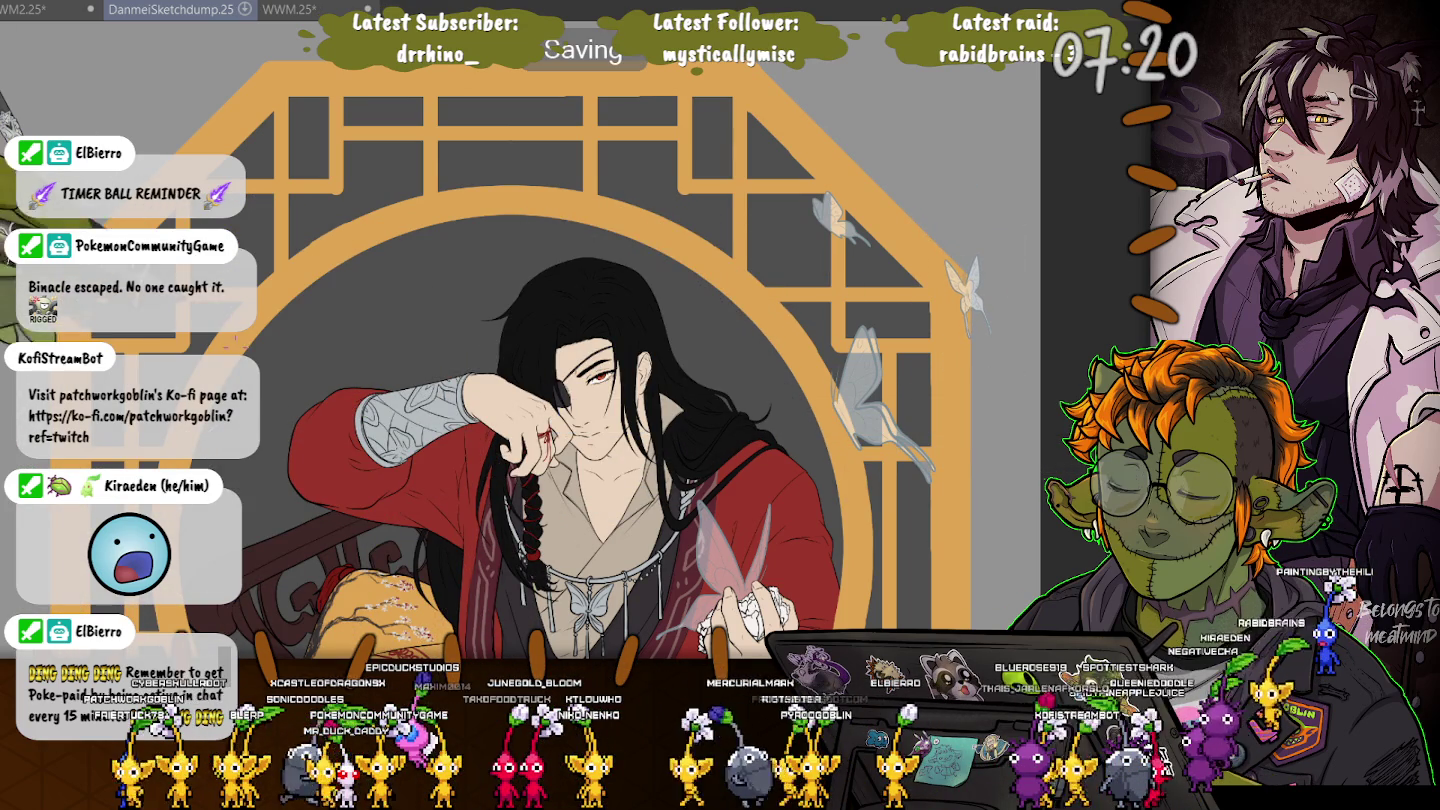